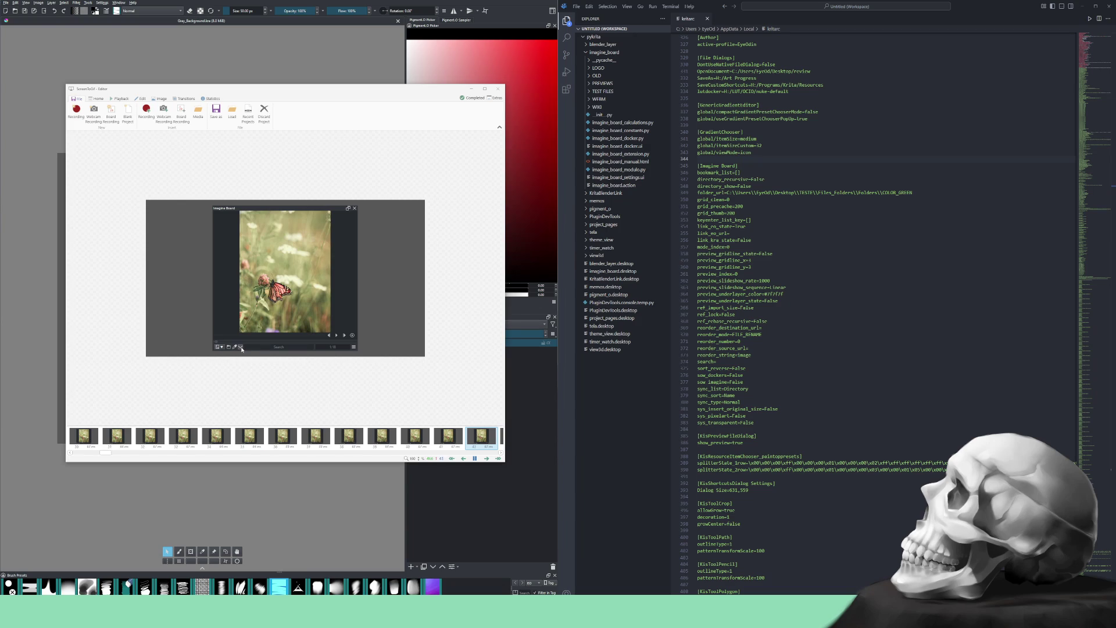
Stop the preview and encode the butterfly clip as WebM named ib_preview_slideshow
{"action": "left_click", "coordinate": [476, 460]}
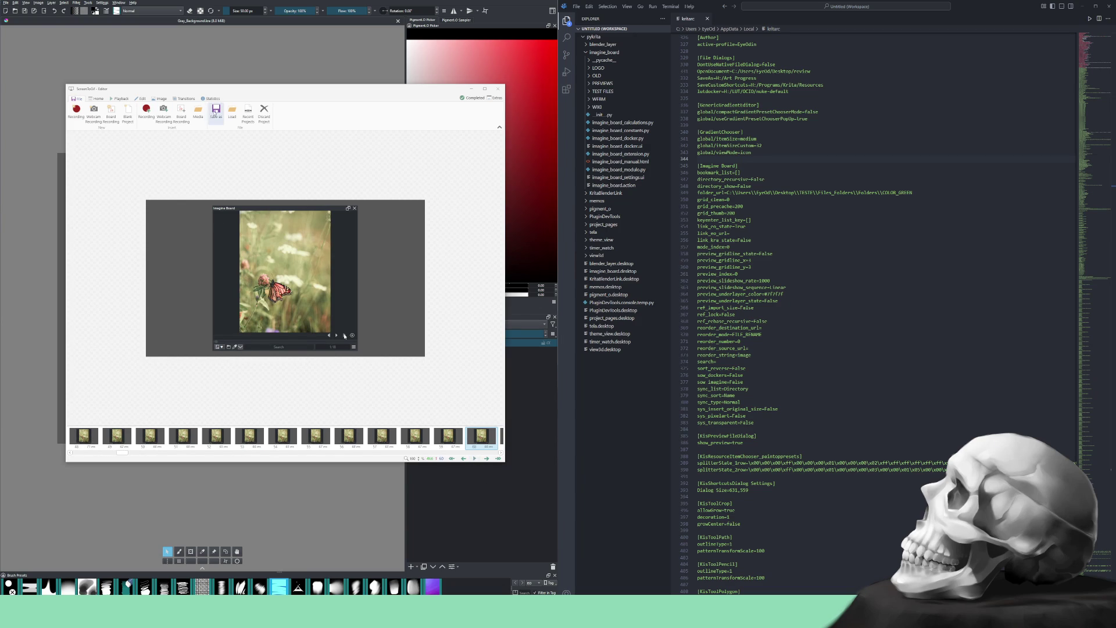
{"action": "left_click", "coordinate": [215, 111]}
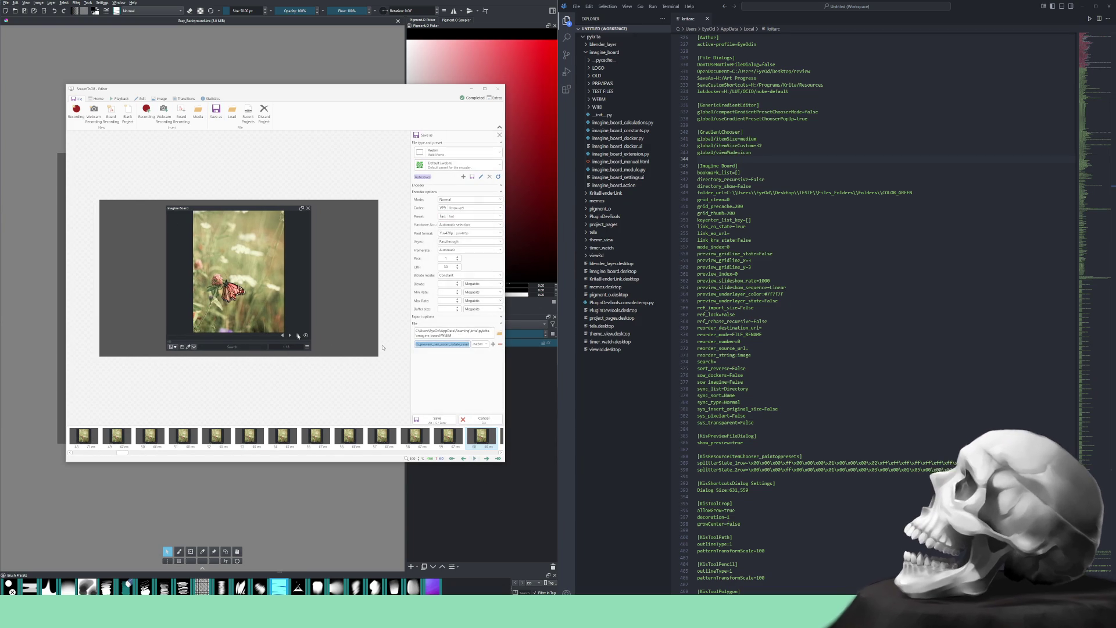
{"action": "left_click", "coordinate": [445, 344]}
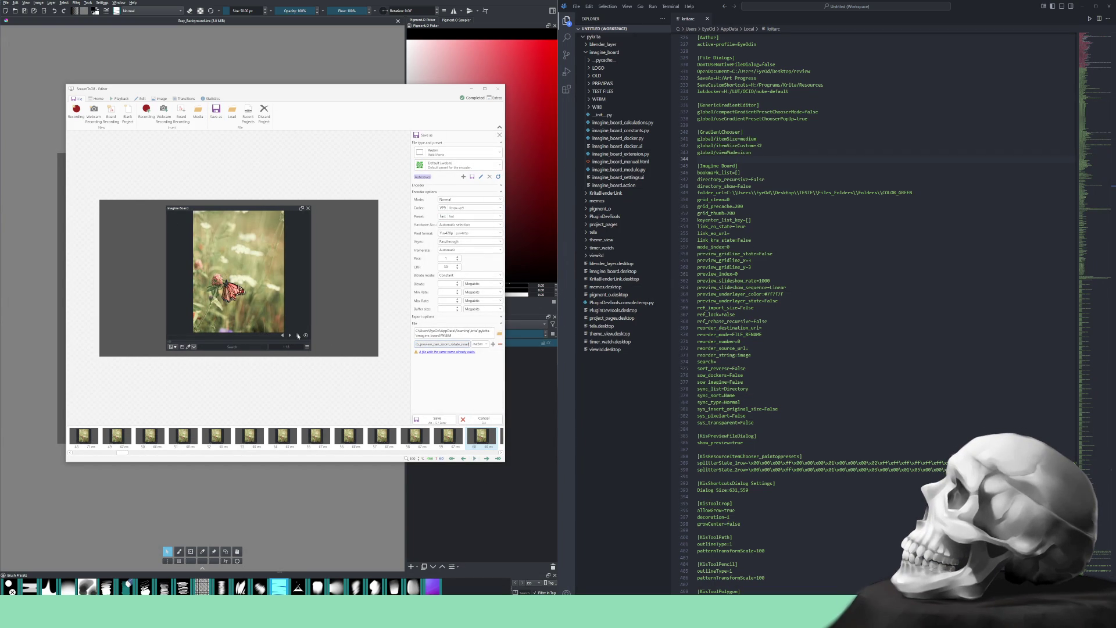
{"action": "key", "text": "BackSpace"}
{"action": "key", "text": "BackSpace"}
{"action": "key", "text": "BackSpace"}
{"action": "type", "text": "show"}
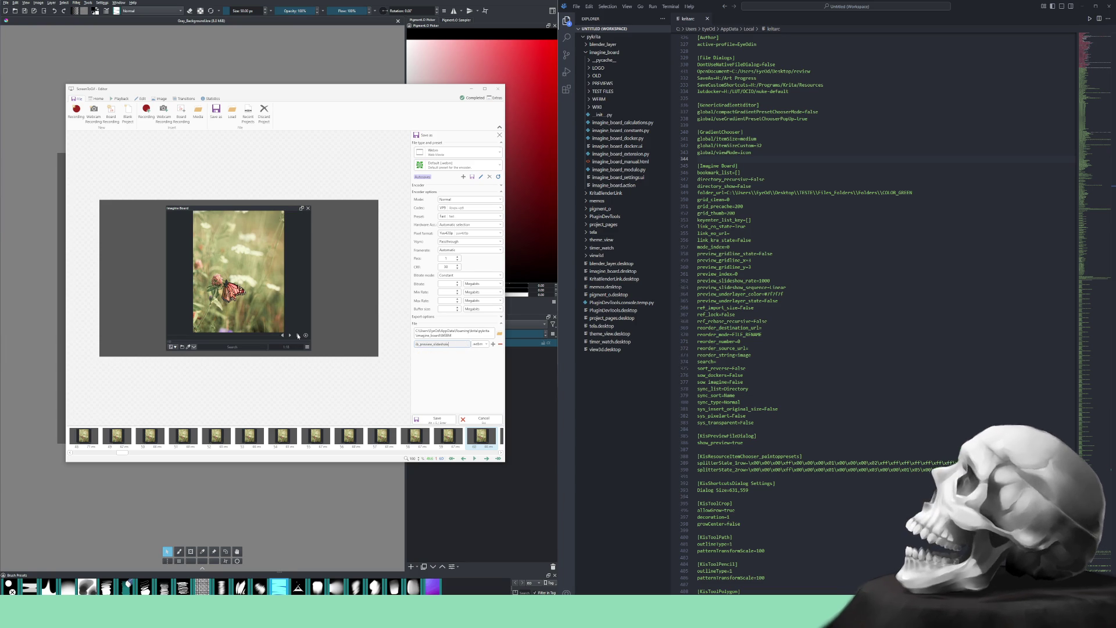
{"action": "left_click", "coordinate": [442, 419]}
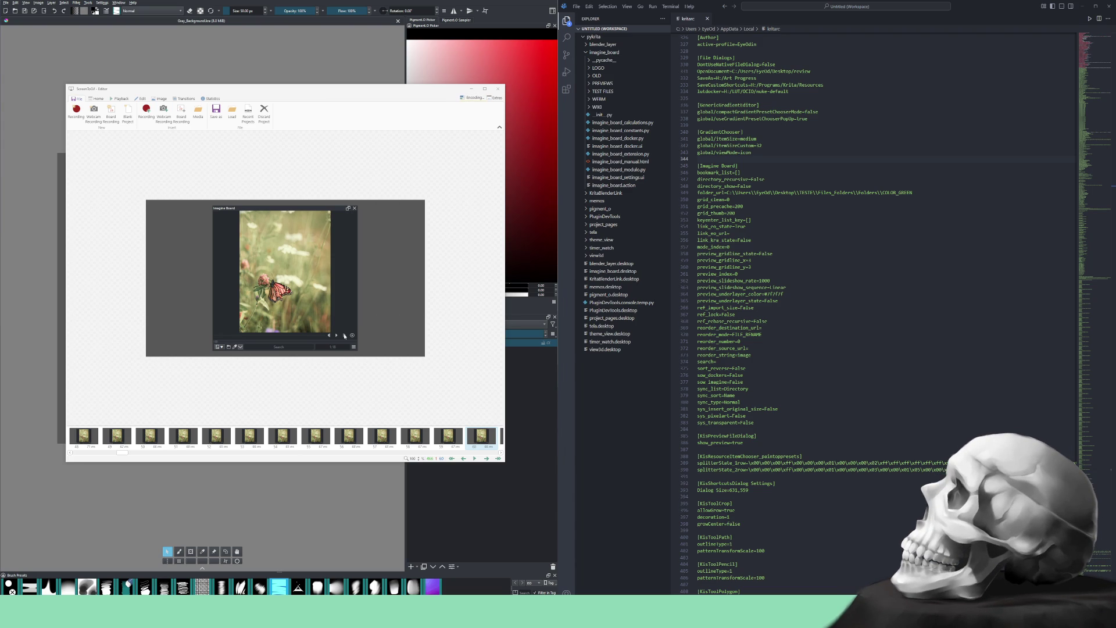
{"action": "left_click", "coordinate": [472, 97]}
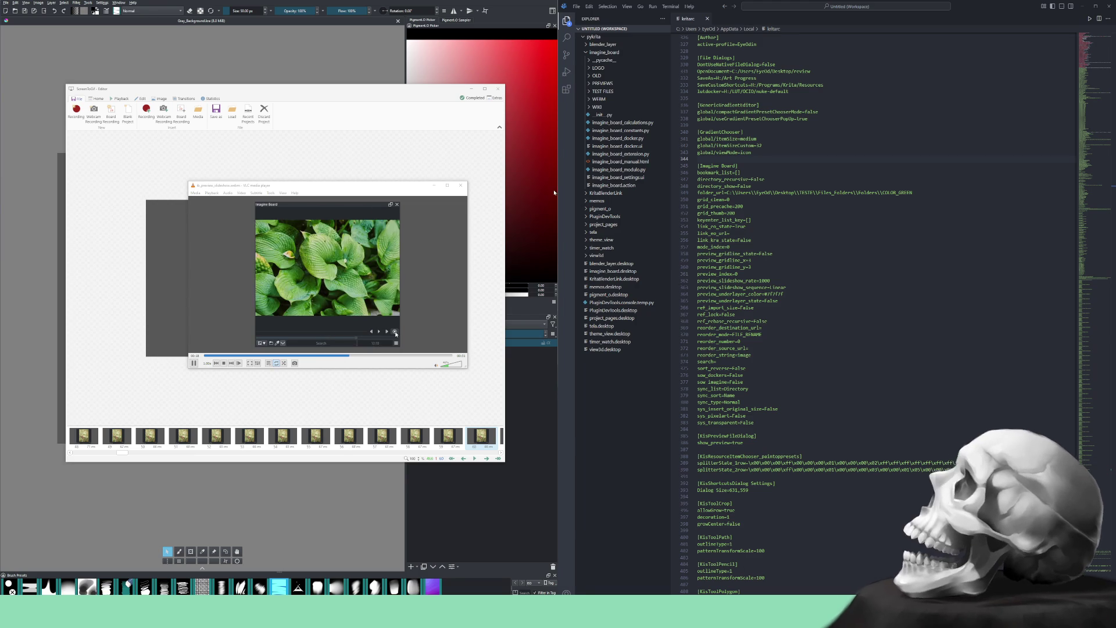
Close the media player window showing the finished WebM clip
{"action": "left_click", "coordinate": [465, 187]}
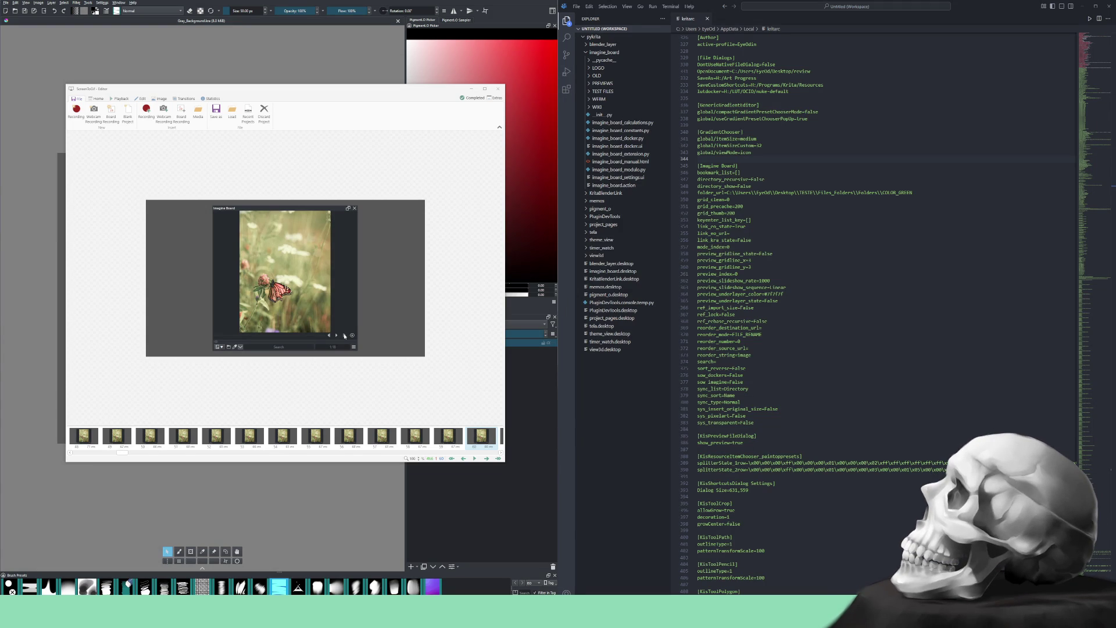
Discard the current ScreenToGif project and replace the editor with a new recorder
{"action": "left_click", "coordinate": [264, 110]}
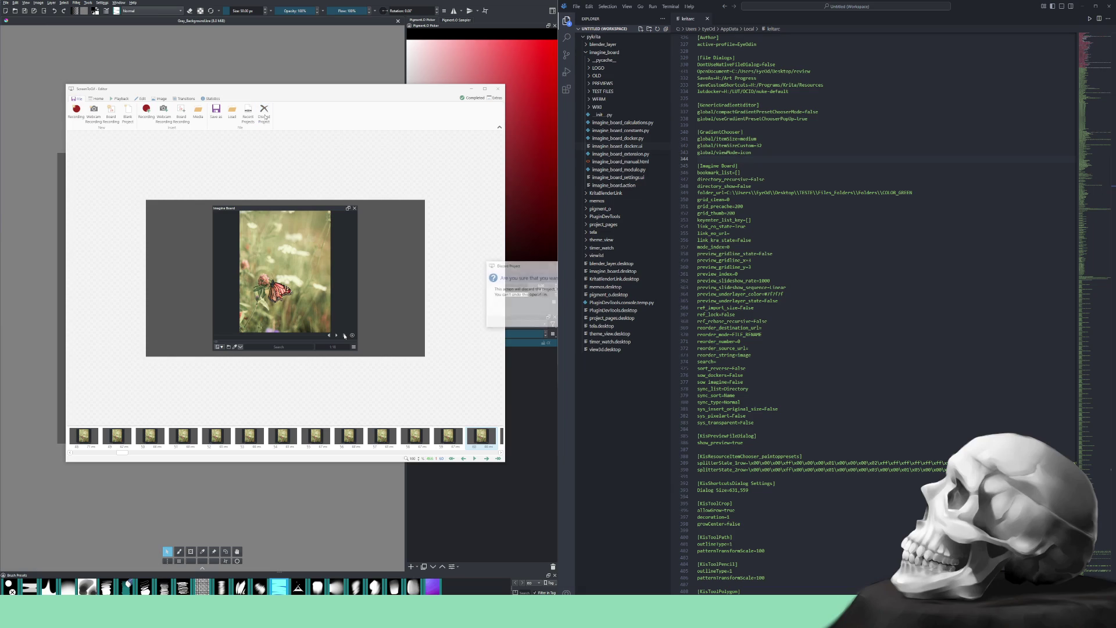
{"action": "left_click", "coordinate": [541, 312]}
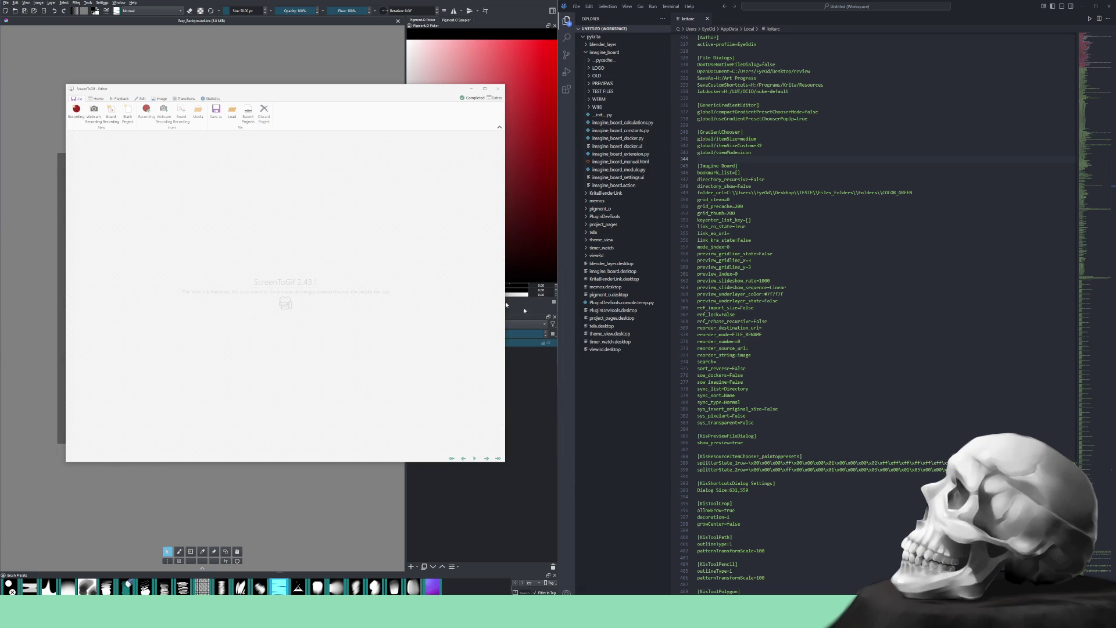
{"action": "left_click", "coordinate": [76, 111]}
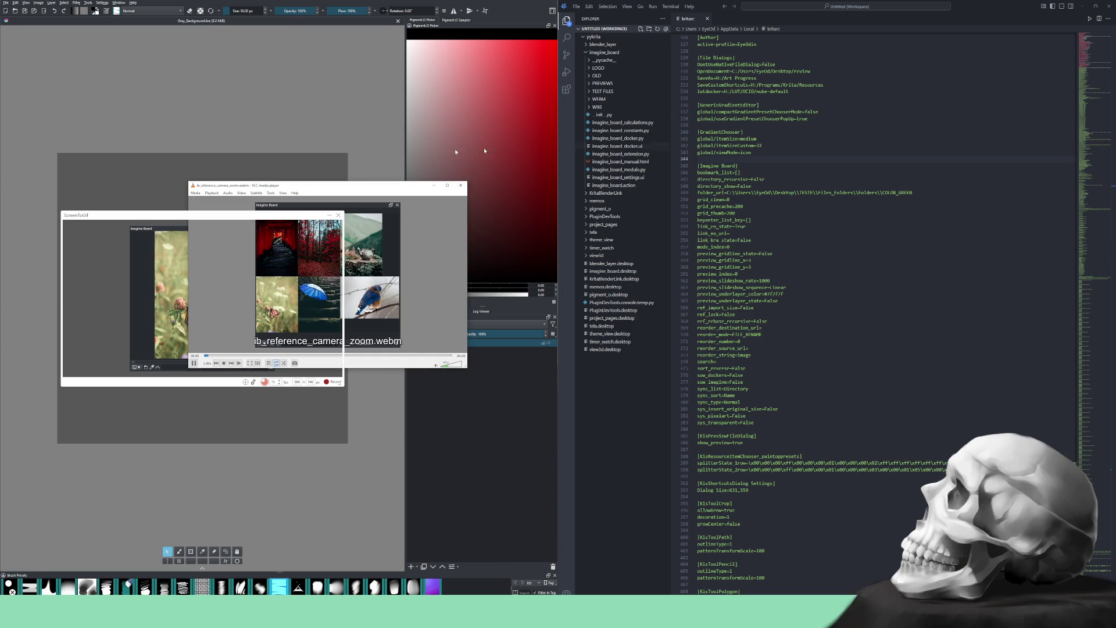
Move the VLC window up, then close the camera-zoom reference clip
{"action": "left_click_drag", "start_coordinate": [362, 183], "coordinate": [430, 46]}
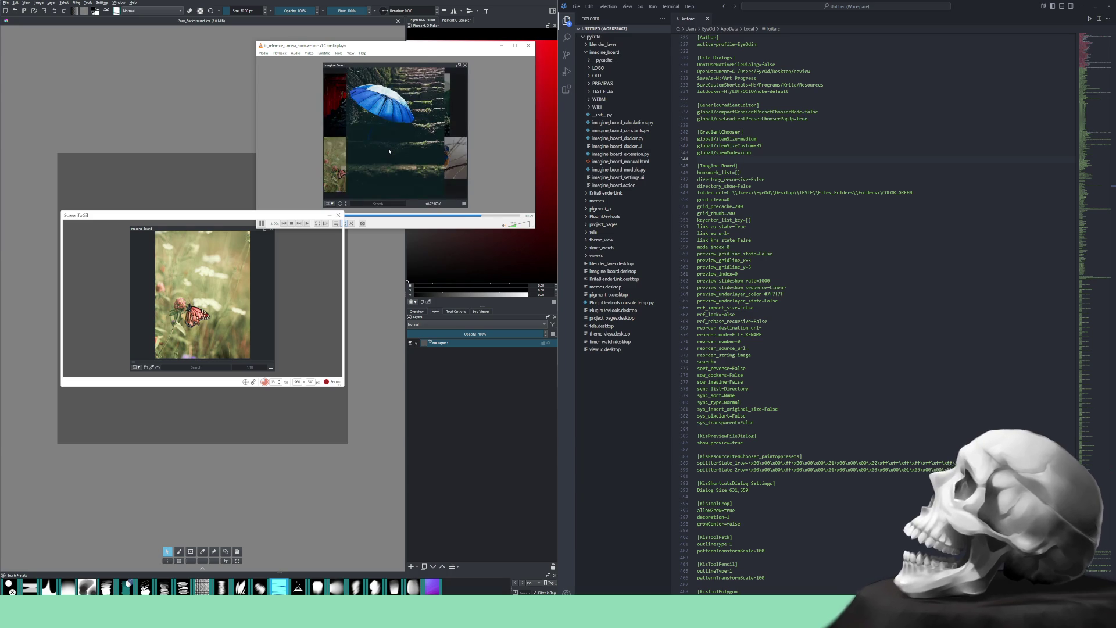
{"action": "left_click", "coordinate": [527, 49]}
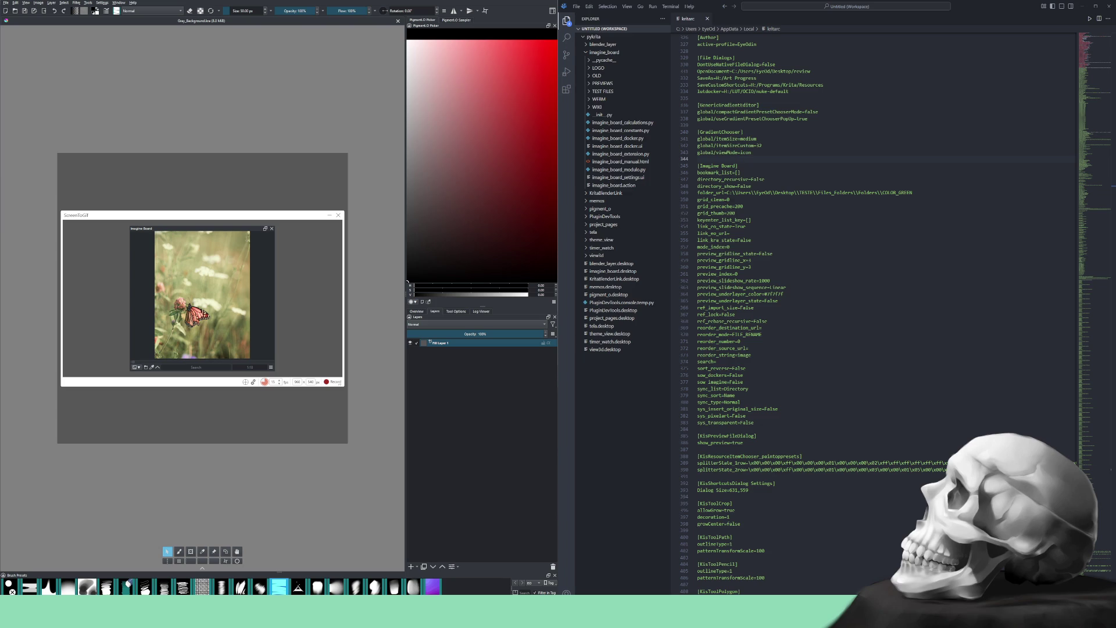
Empty the Imagine Board in grid view and bring up Board > Open's file dialog
{"action": "left_click", "coordinate": [138, 368]}
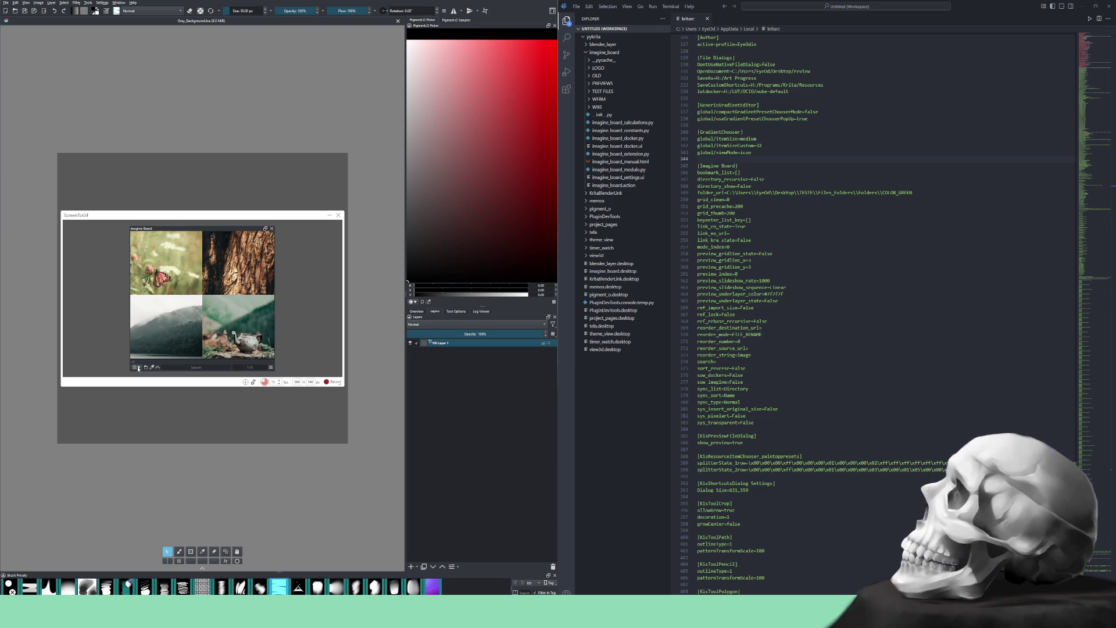
{"action": "left_click", "coordinate": [138, 368]}
{"action": "right_click", "coordinate": [181, 306]}
{"action": "mouse_move", "coordinate": [203, 321]}
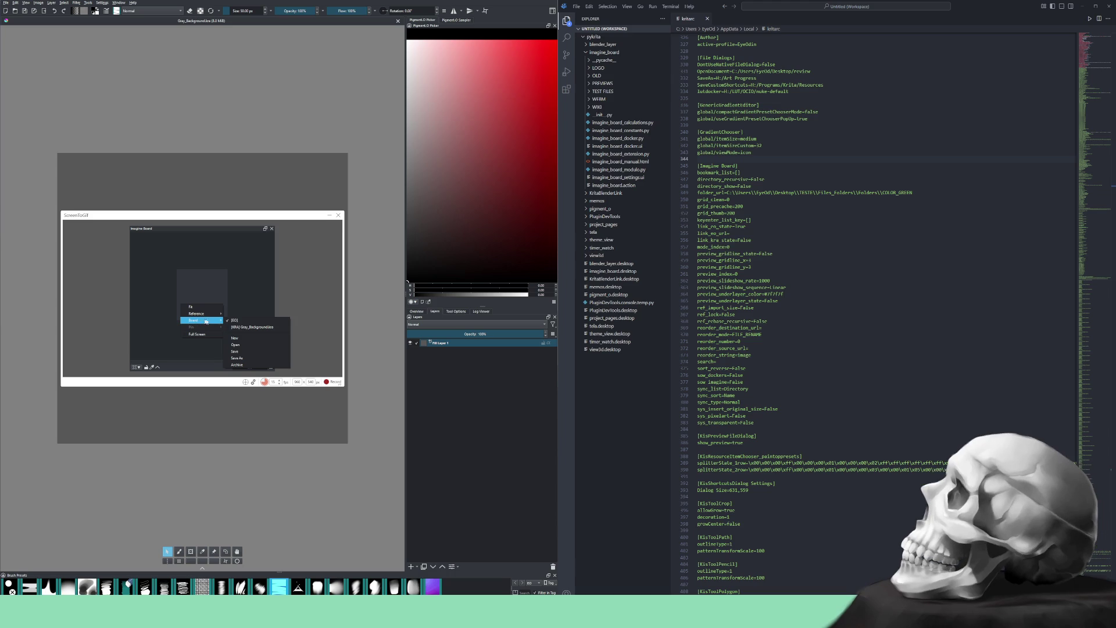
{"action": "left_click", "coordinate": [235, 344]}
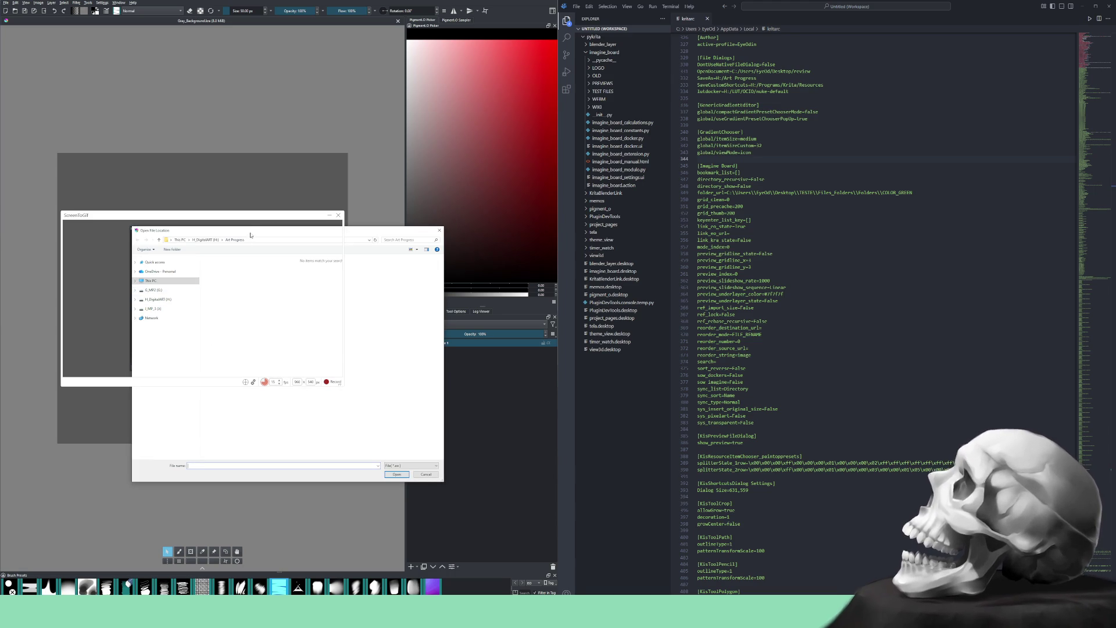
{"action": "mouse_move", "coordinate": [251, 236]}
{"action": "left_mouse_down"}
{"action": "mouse_move", "coordinate": [530, 263]}
{"action": "mouse_move", "coordinate": [481, 289]}
{"action": "left_mouse_up"}
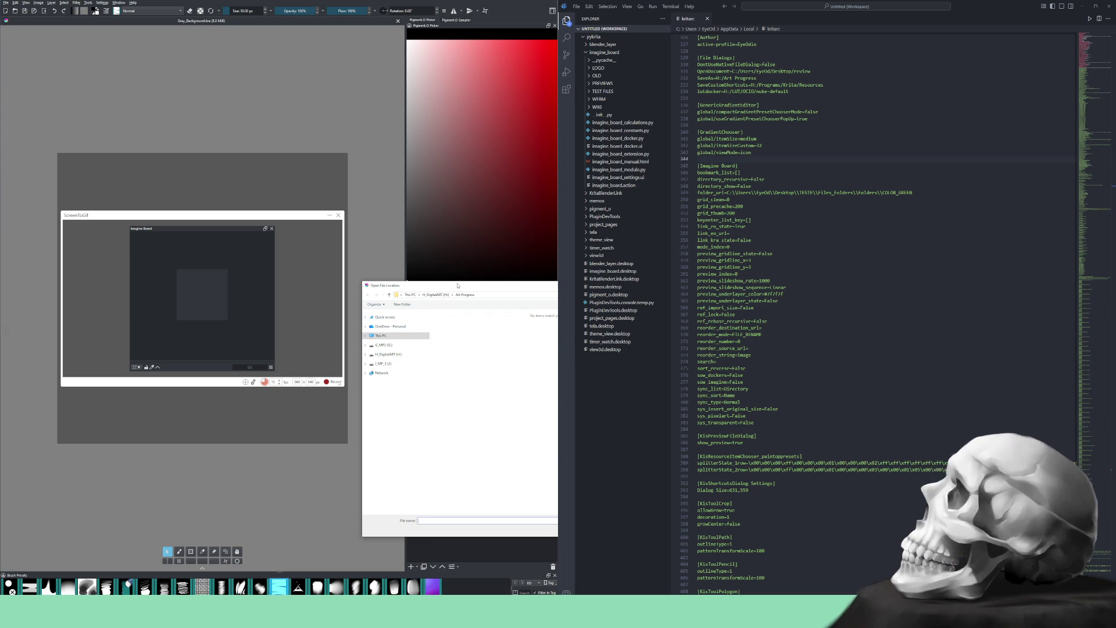
Load the chosen green board file into Imagine Board
{"action": "left_click", "coordinate": [407, 282]}
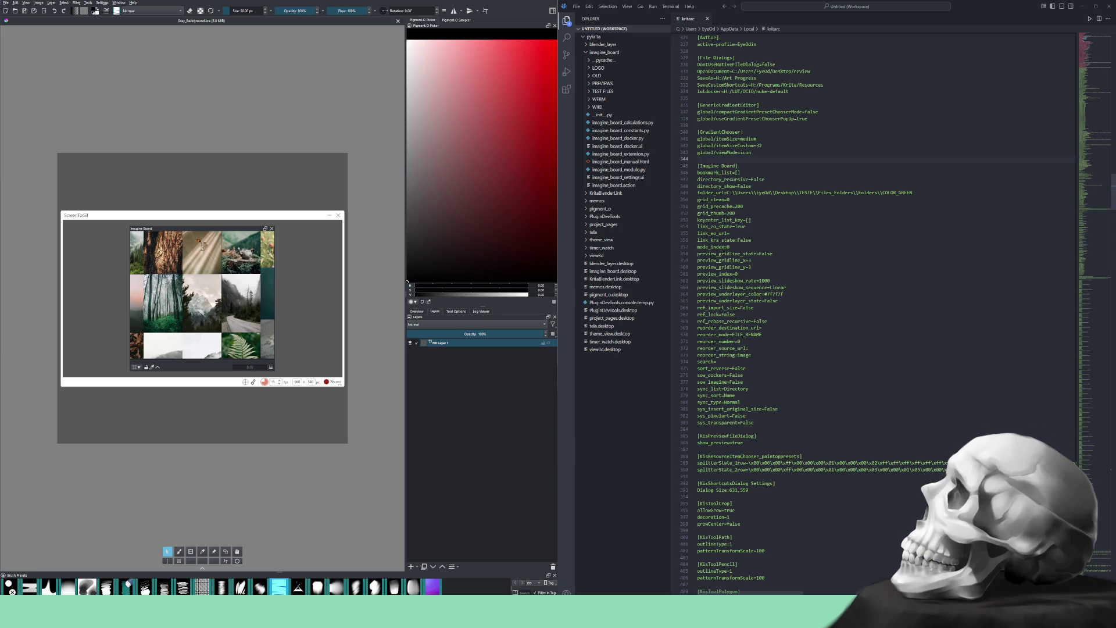
Switch the green board to its LABEL layout and start the ScreenToGif recording
{"action": "right_click", "coordinate": [191, 298]}
{"action": "left_click", "coordinate": [199, 304]}
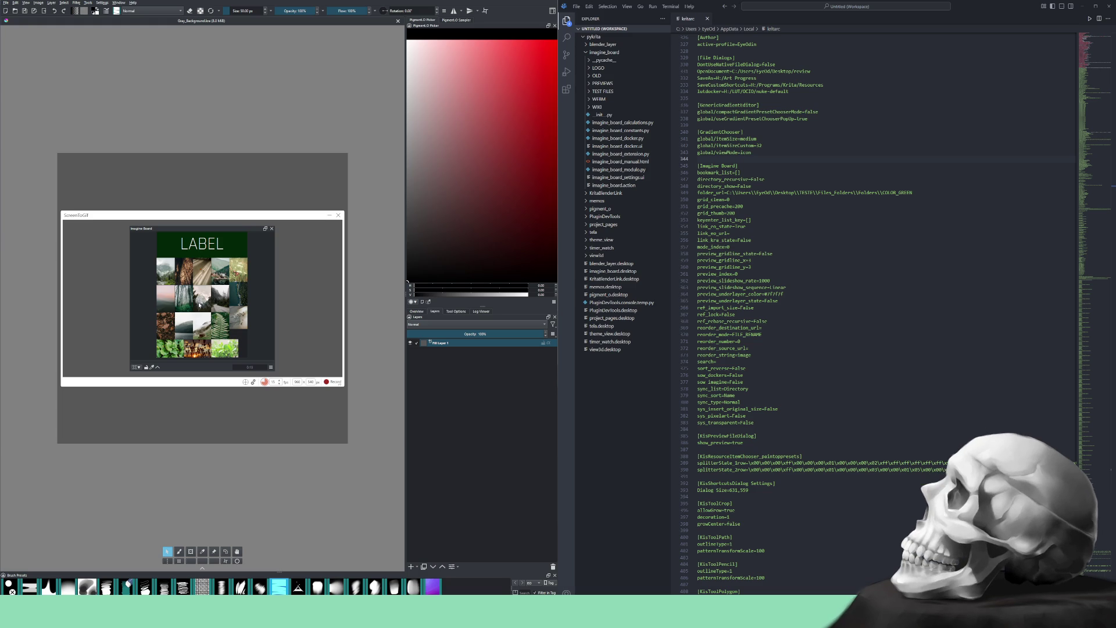
{"action": "left_click", "coordinate": [336, 382]}
Record panning and zooming out the LABEL image grid, then stop recording
{"action": "mouse_move", "coordinate": [193, 302]}
{"action": "left_mouse_down"}
{"action": "mouse_move", "coordinate": [218, 302]}
{"action": "mouse_move", "coordinate": [166, 302]}
{"action": "mouse_move", "coordinate": [256, 301]}
{"action": "mouse_move", "coordinate": [193, 342]}
{"action": "mouse_move", "coordinate": [214, 234]}
{"action": "mouse_move", "coordinate": [193, 301]}
{"action": "mouse_move", "coordinate": [386, 297]}
{"action": "mouse_move", "coordinate": [194, 297]}
{"action": "left_mouse_up"}
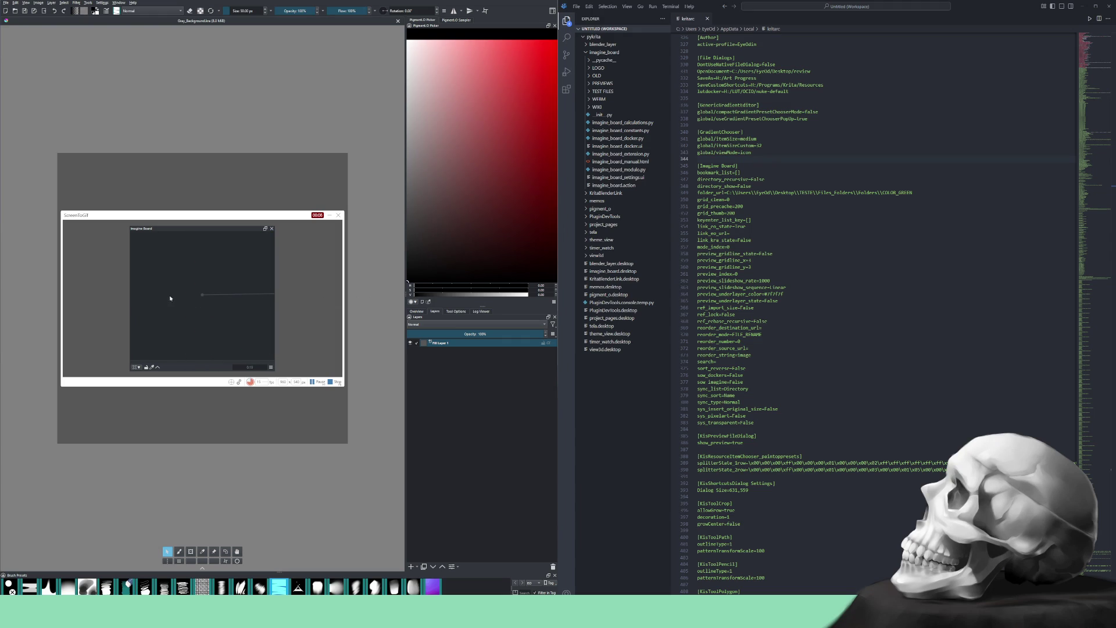
{"action": "right_click", "coordinate": [225, 295]}
{"action": "left_click", "coordinate": [234, 295]}
{"action": "mouse_move", "coordinate": [223, 295]}
{"action": "left_mouse_down"}
{"action": "mouse_move", "coordinate": [221, 366]}
{"action": "mouse_move", "coordinate": [221, 72]}
{"action": "mouse_move", "coordinate": [212, 316]}
{"action": "mouse_move", "coordinate": [234, 283]}
{"action": "left_mouse_up"}
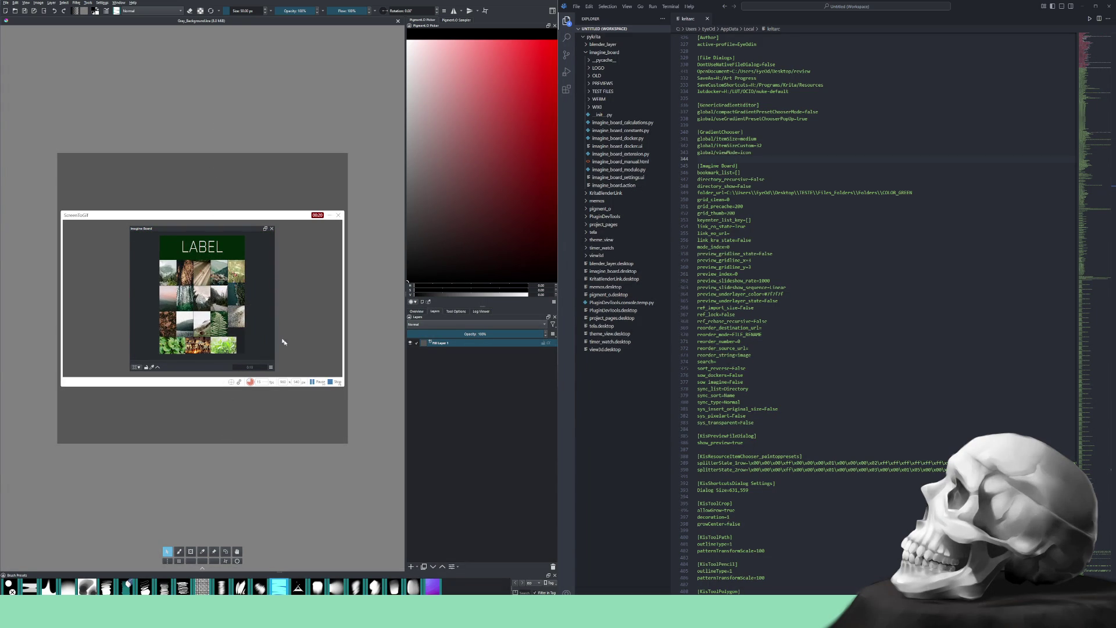
{"action": "left_click", "coordinate": [337, 382]}
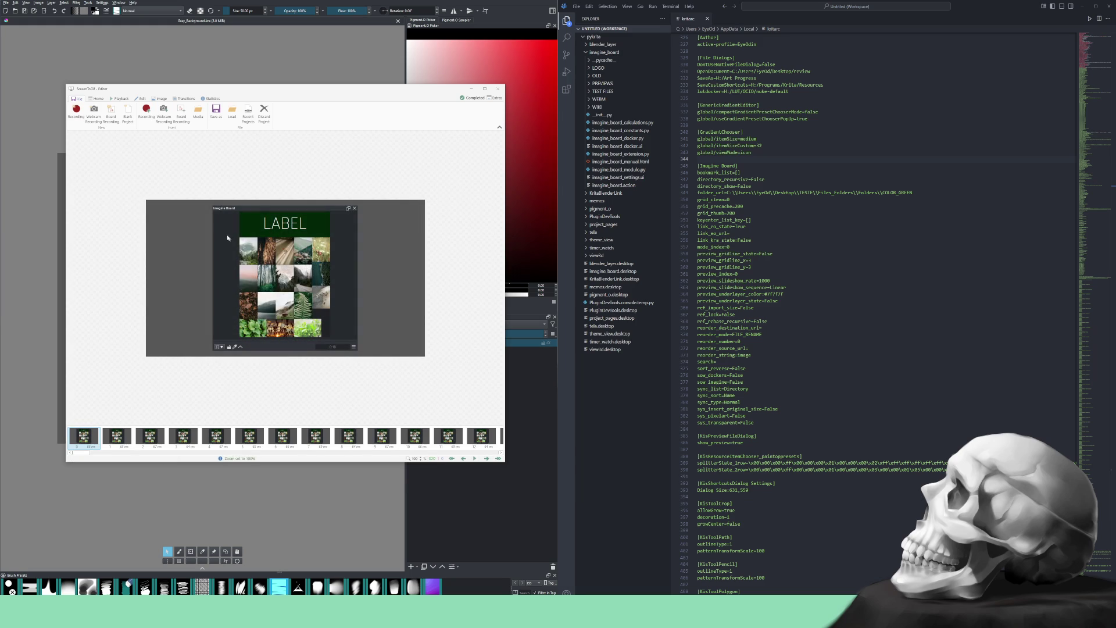
Encode the LABEL board recording as the WebM file ib_reference_pan_zoom
{"action": "left_click", "coordinate": [216, 112]}
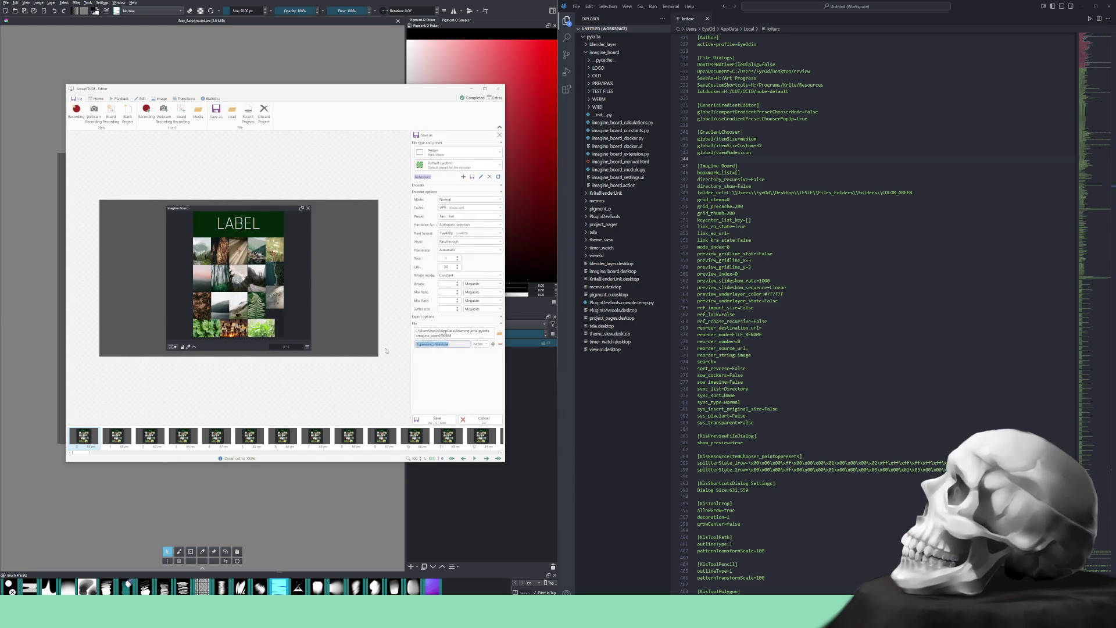
{"action": "key", "text": "BackSpace"}
{"action": "key", "text": "BackSpace"}
{"action": "key", "text": "BackSpace"}
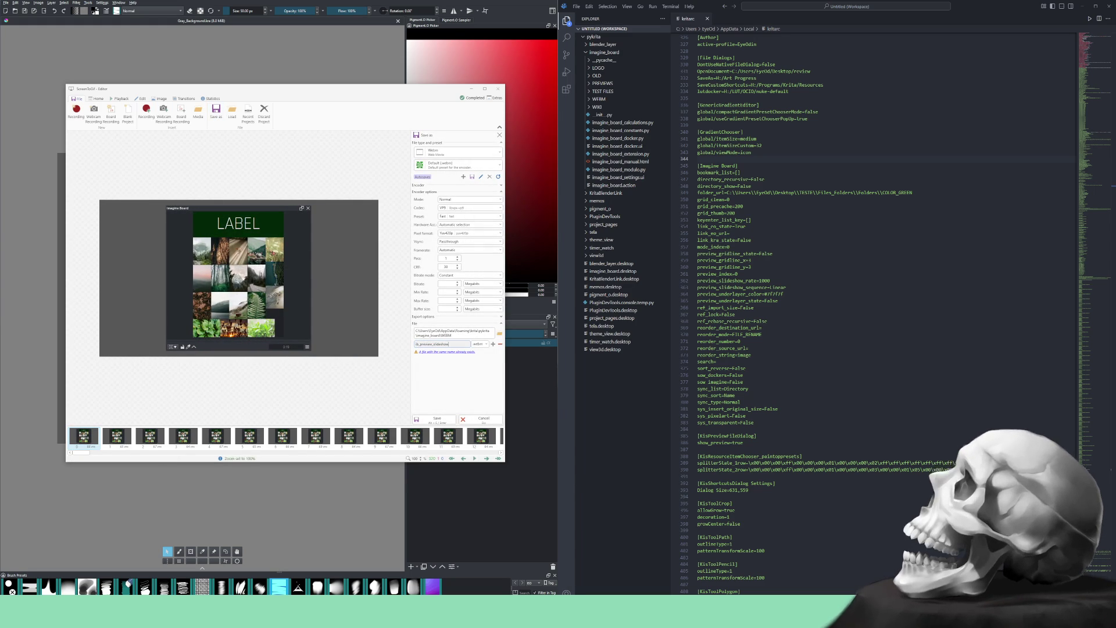
{"action": "key", "text": "BackSpace"}
{"action": "key", "text": "BackSpace"}
{"action": "key", "text": "BackSpace"}
{"action": "type", "text": "ib_reference"}
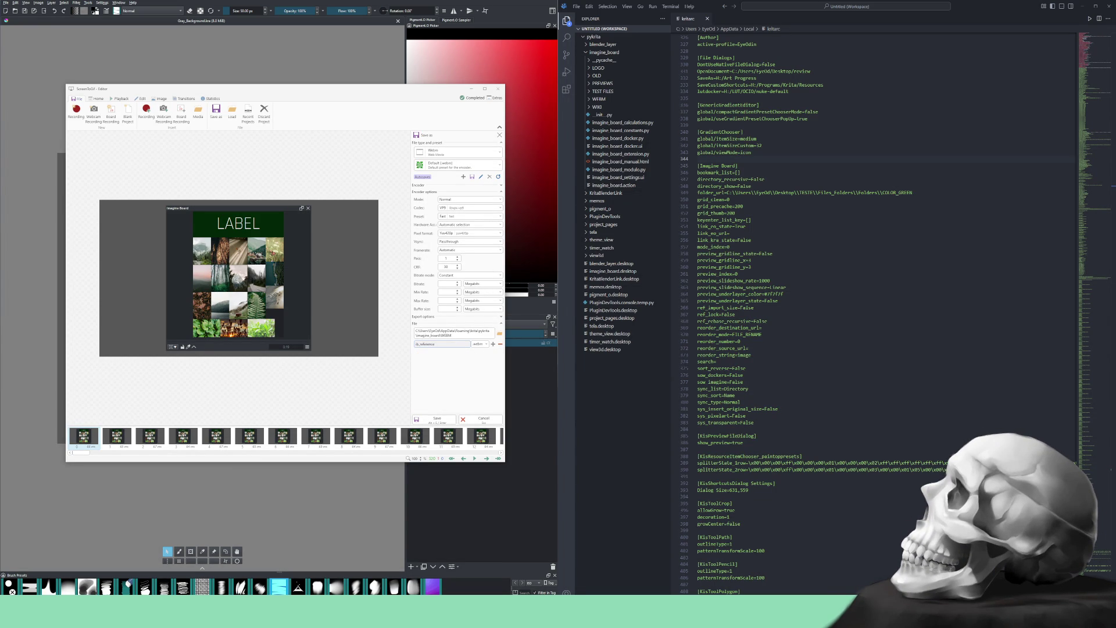
{"action": "type", "text": "_pan_"}
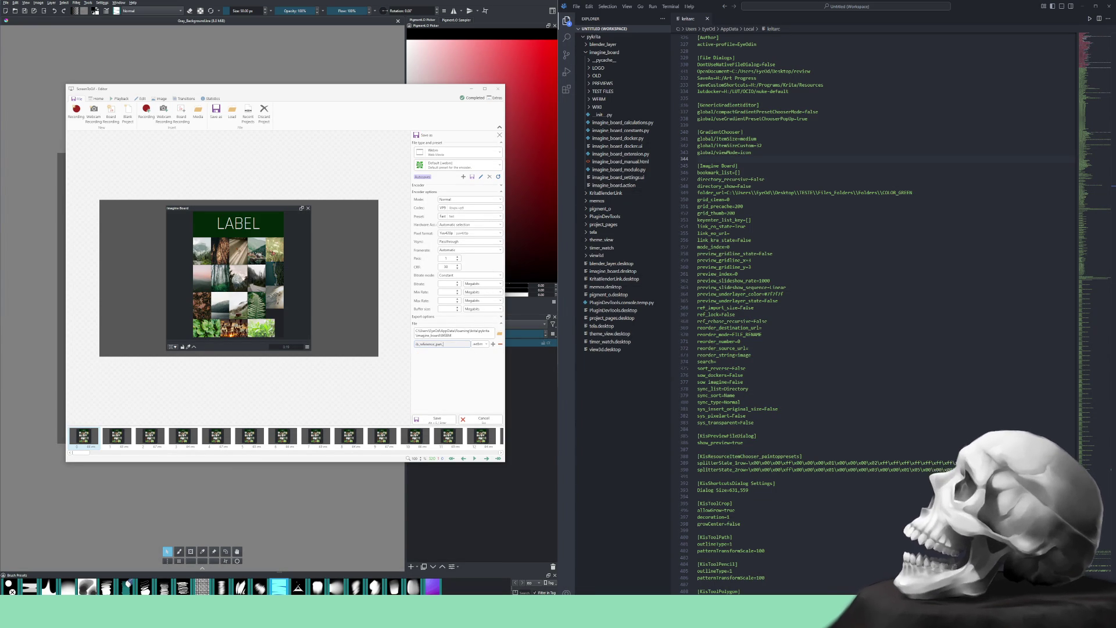
{"action": "type", "text": "zoom"}
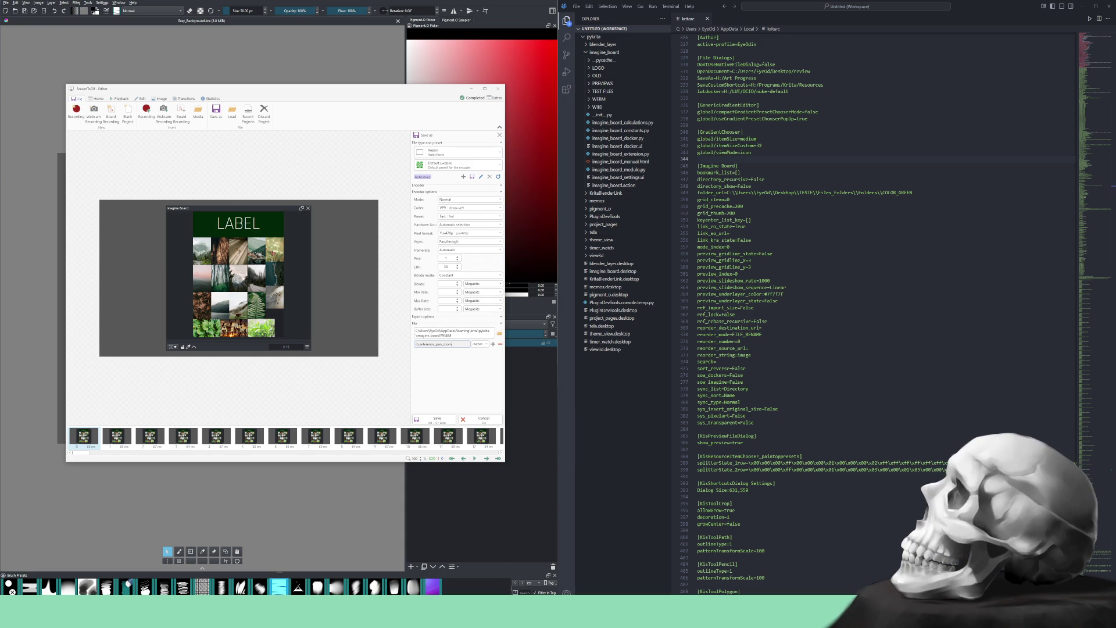
{"action": "left_click", "coordinate": [433, 420]}
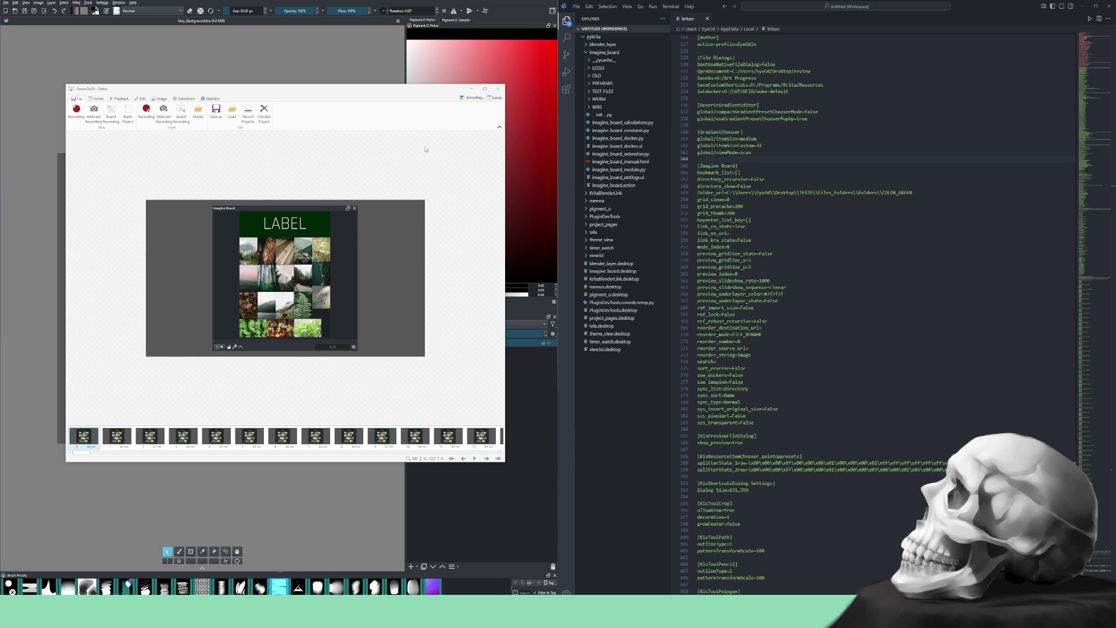
{"action": "left_click", "coordinate": [467, 100]}
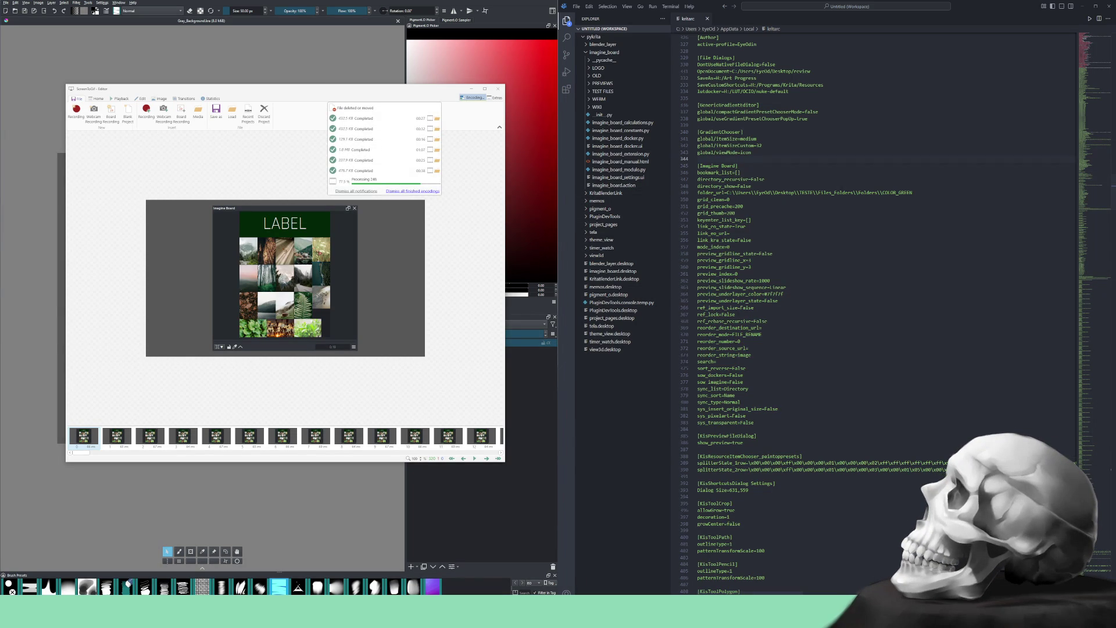
{"action": "key", "text": "Escape"}
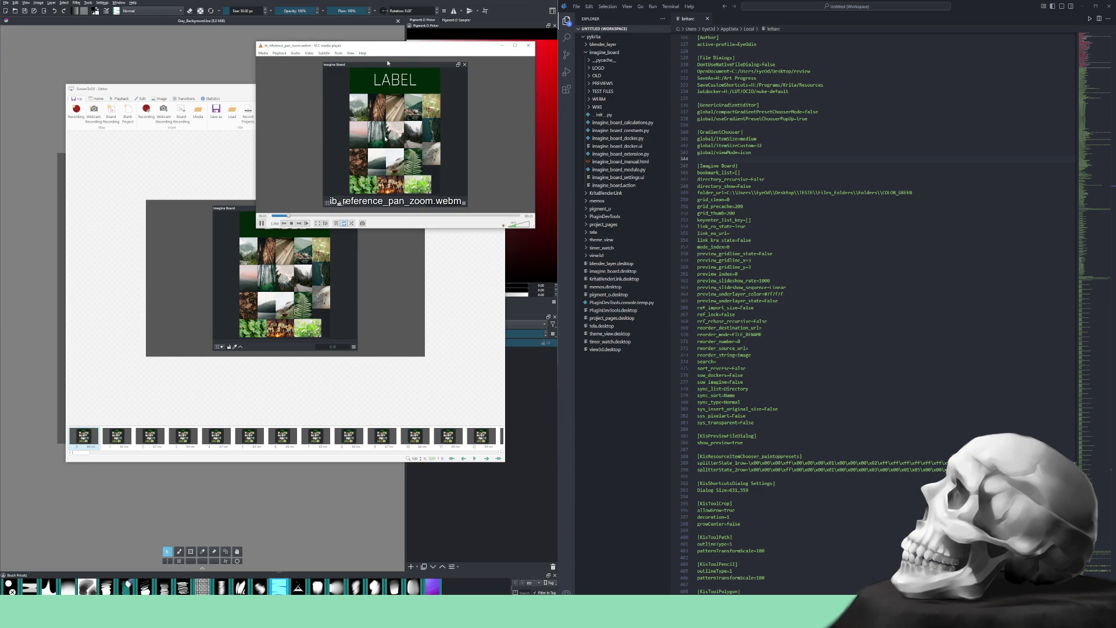
Move aside and close the VLC window playing ib_reference_pan_zoom.webm
{"action": "mouse_move", "coordinate": [392, 48]}
{"action": "left_mouse_down"}
{"action": "mouse_move", "coordinate": [364, 90]}
{"action": "mouse_move", "coordinate": [363, 188]}
{"action": "left_mouse_up"}
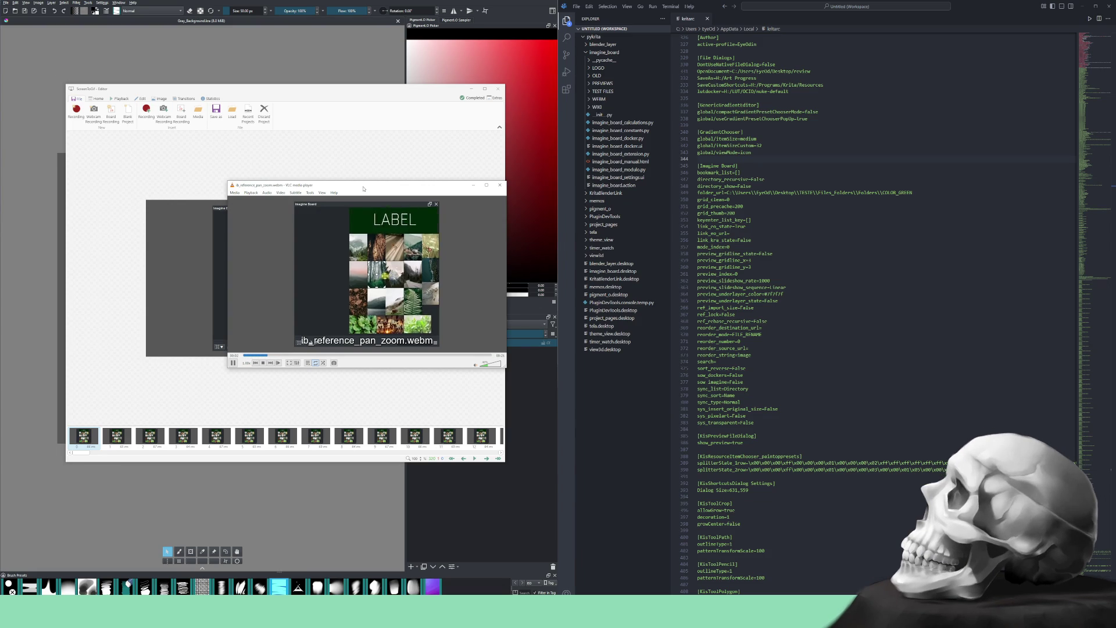
{"action": "left_click", "coordinate": [504, 186]}
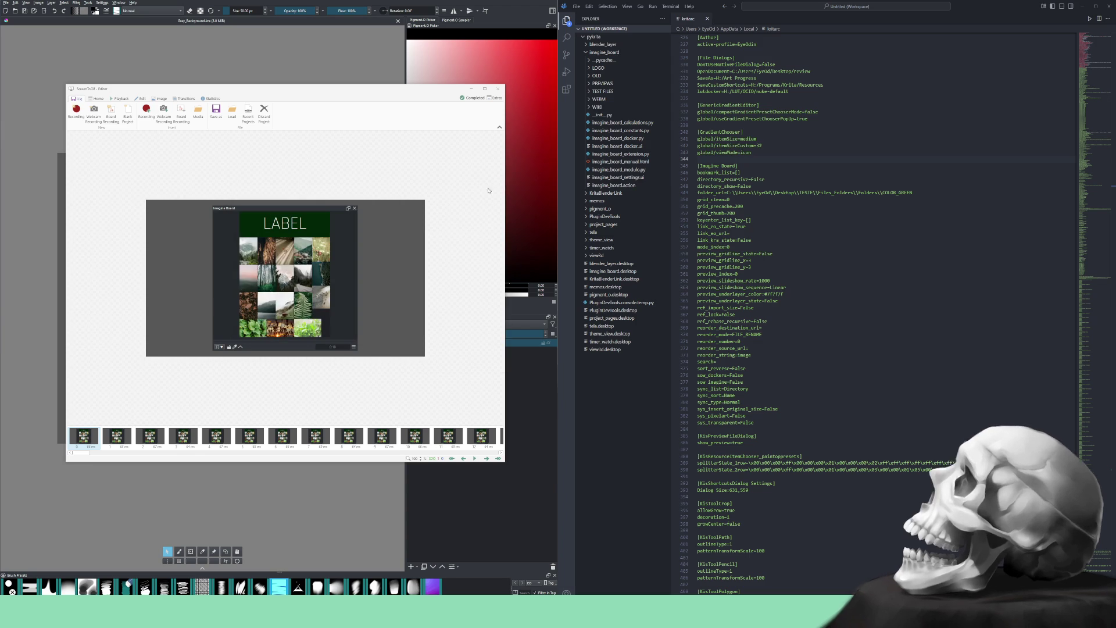
Discard the previous ScreenToGif project, open the screen recorder and reposition the player window
{"action": "left_click", "coordinate": [264, 111]}
{"action": "key", "text": "Return"}
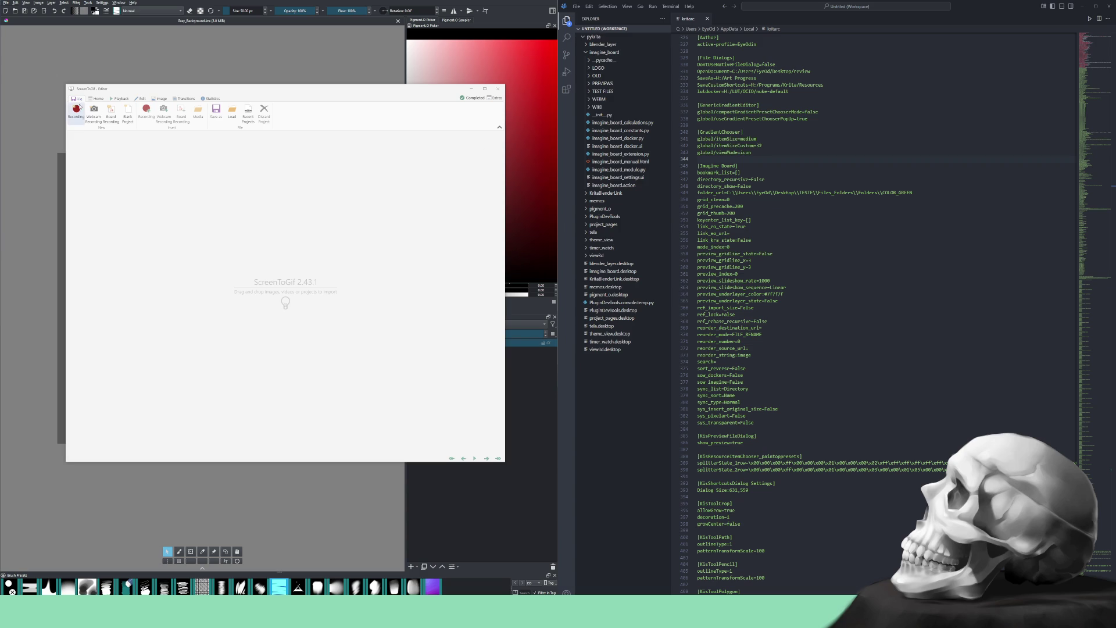
{"action": "left_click", "coordinate": [76, 110]}
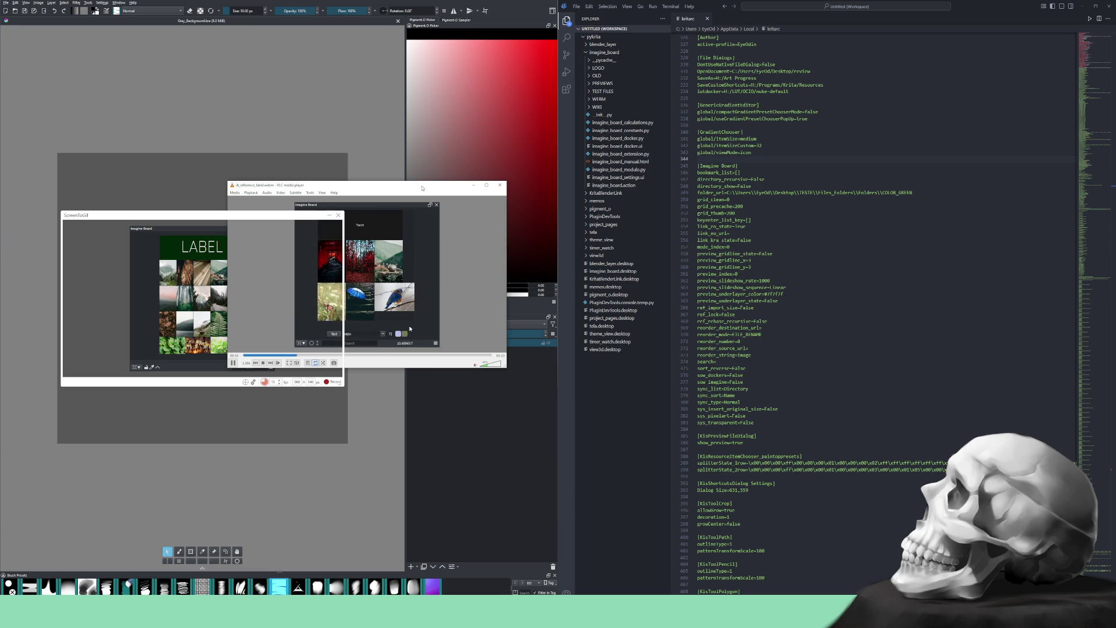
{"action": "left_click_drag", "start_coordinate": [423, 188], "coordinate": [471, 271]}
Review ib_reference_label.webm in VLC at 00:46, quit VLC and start a new ScreenToGif recording
{"action": "left_click_drag", "start_coordinate": [491, 329], "coordinate": [488, 337]}
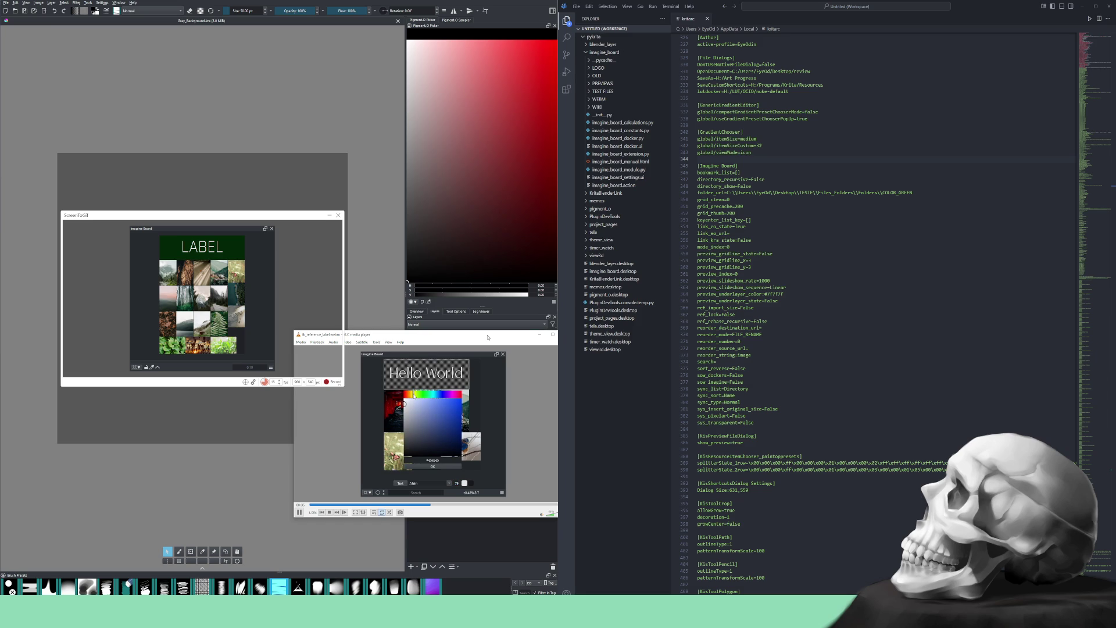
{"action": "left_click", "coordinate": [469, 506]}
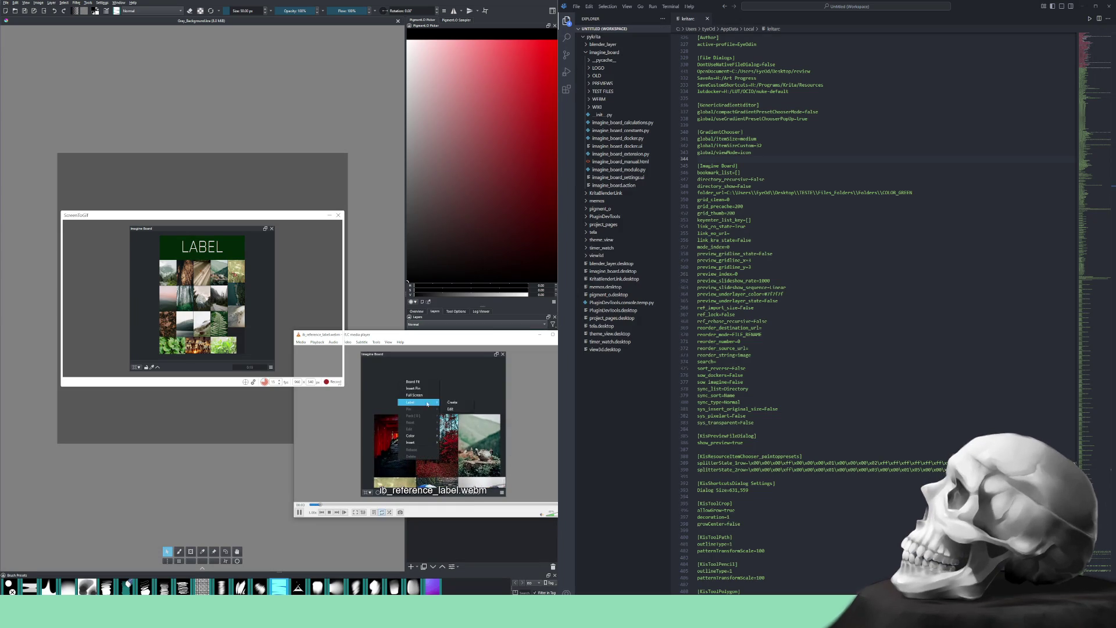
{"action": "key", "text": "ctrl+q"}
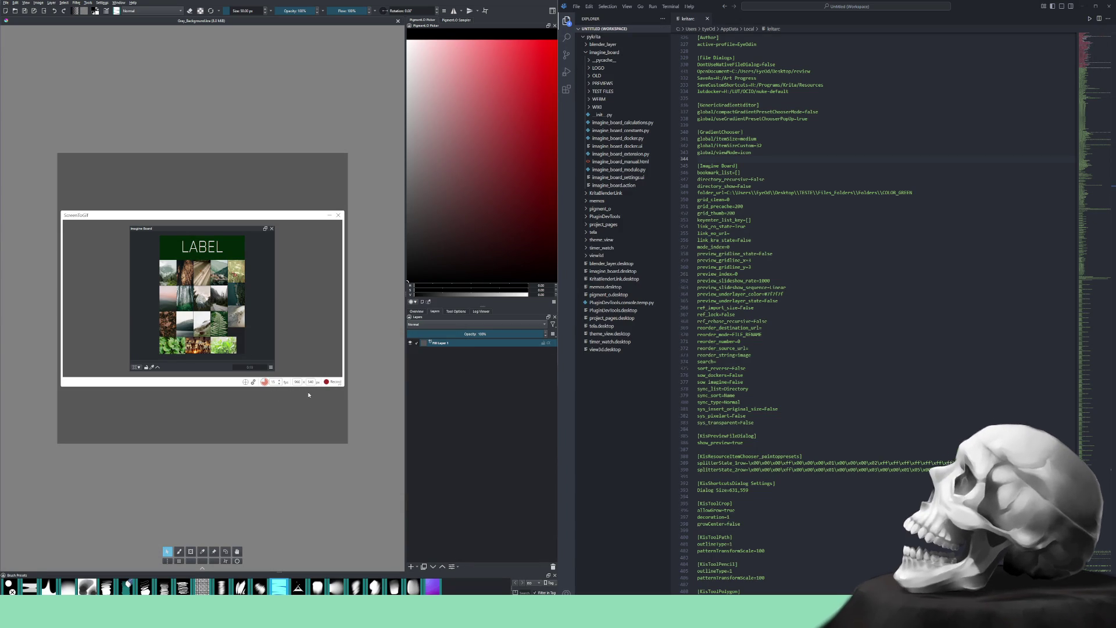
{"action": "left_click", "coordinate": [335, 382]}
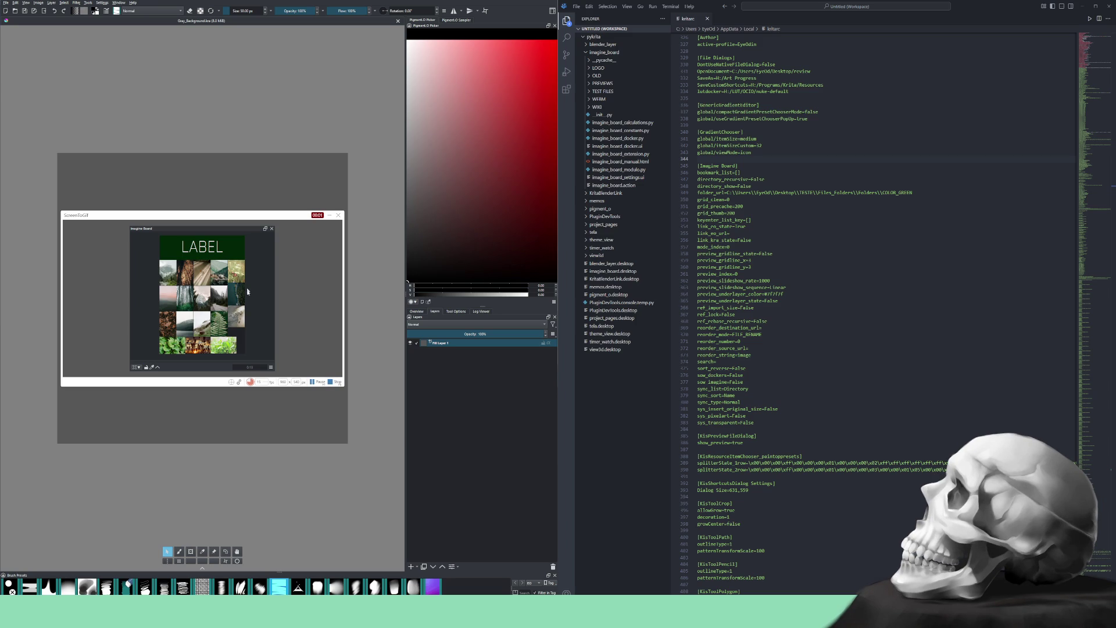
Add a Reference > Label box to the Imagine Board and move it down-left
{"action": "right_click", "coordinate": [235, 268]}
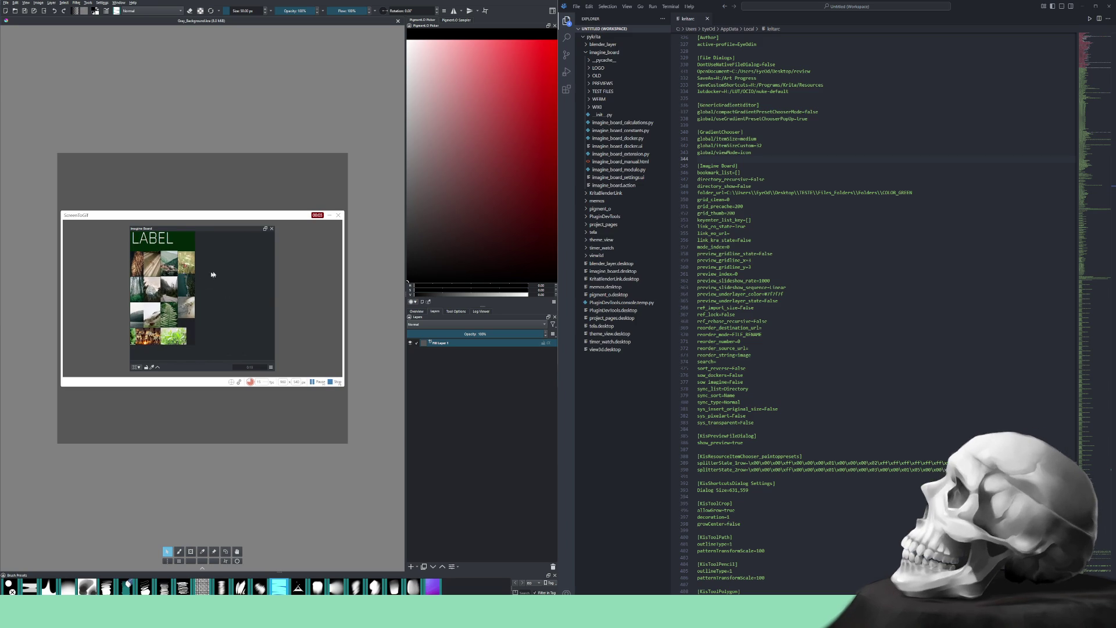
{"action": "mouse_move", "coordinate": [256, 275]}
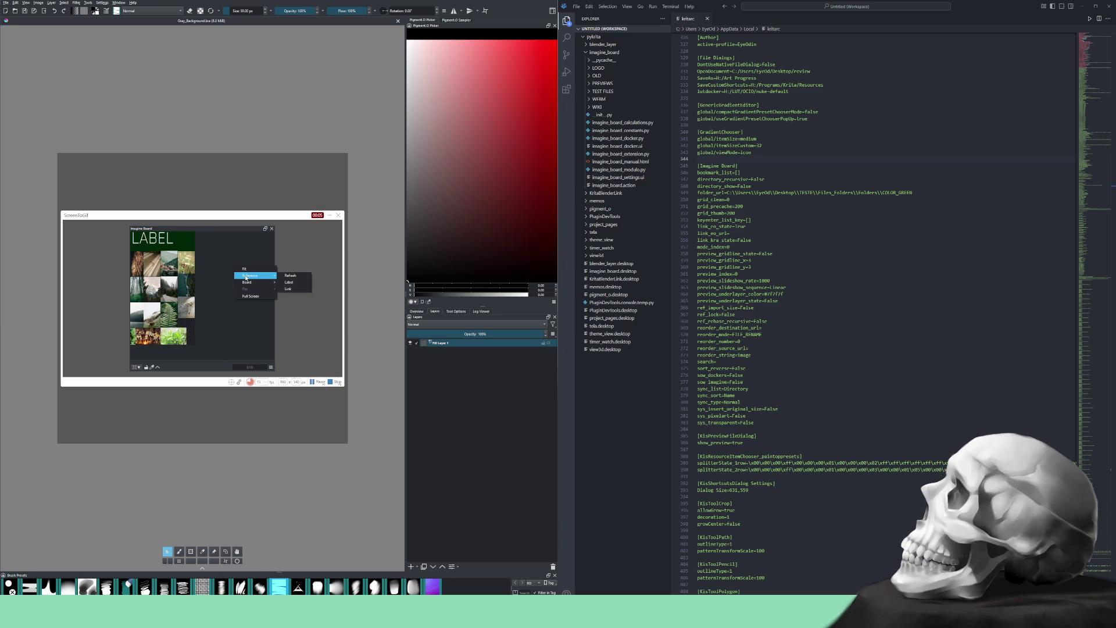
{"action": "left_click", "coordinate": [300, 283]}
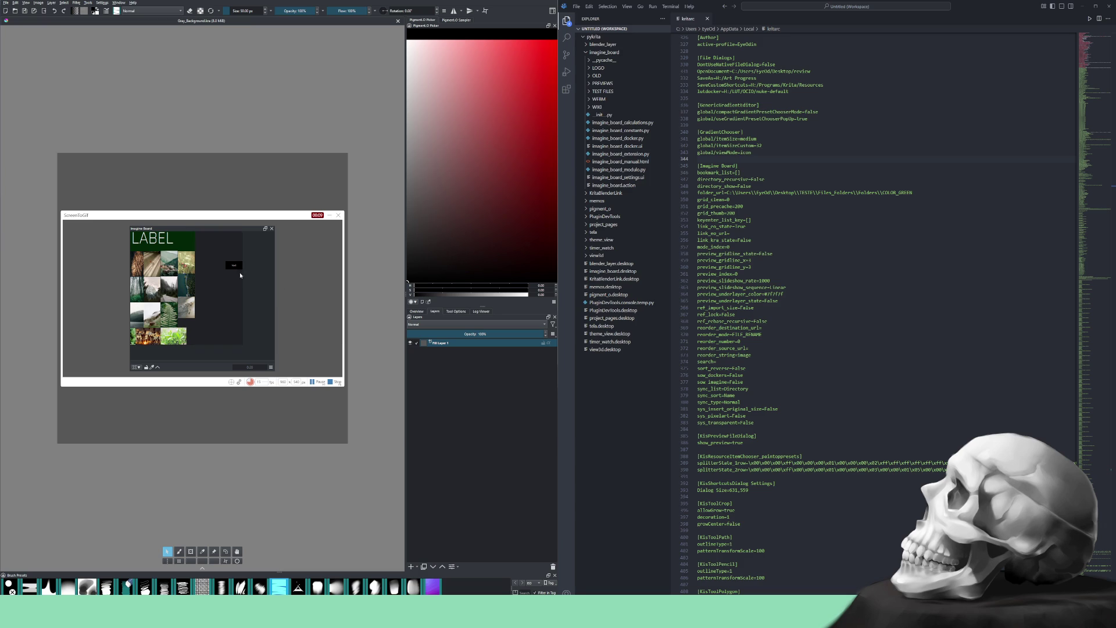
{"action": "mouse_move", "coordinate": [236, 267]}
{"action": "left_mouse_down"}
{"action": "mouse_move", "coordinate": [216, 295]}
{"action": "mouse_move", "coordinate": [244, 302]}
{"action": "mouse_move", "coordinate": [266, 290]}
{"action": "mouse_move", "coordinate": [247, 307]}
{"action": "mouse_move", "coordinate": [265, 310]}
{"action": "left_mouse_up"}
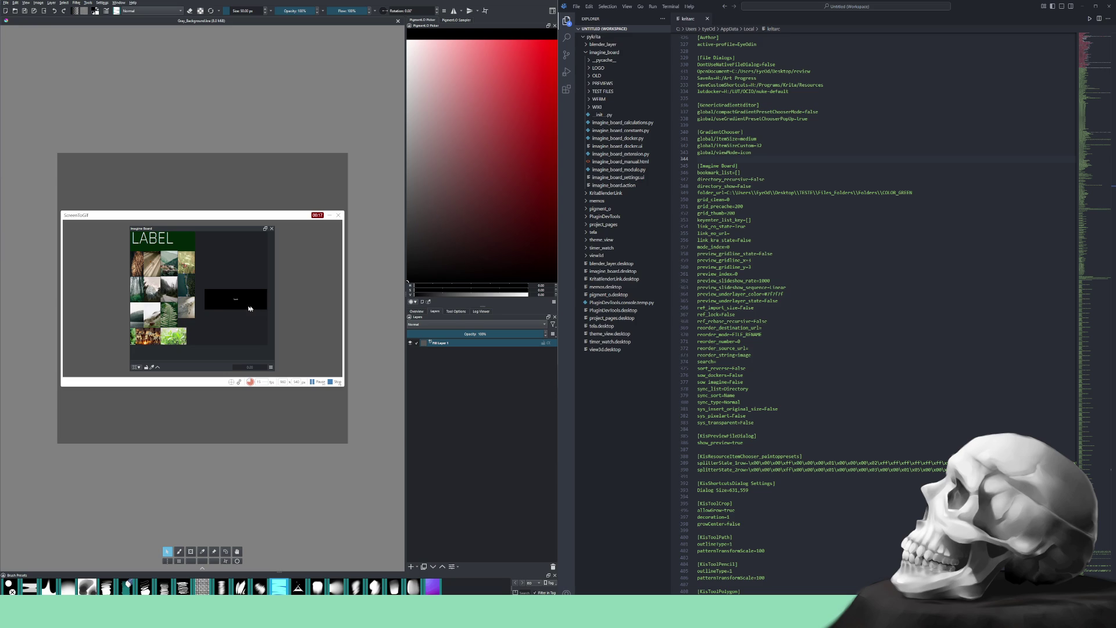
Enter 'Hello World' as the label text and select its font size value 20
{"action": "left_click", "coordinate": [214, 300]}
{"action": "left_click", "coordinate": [157, 367]}
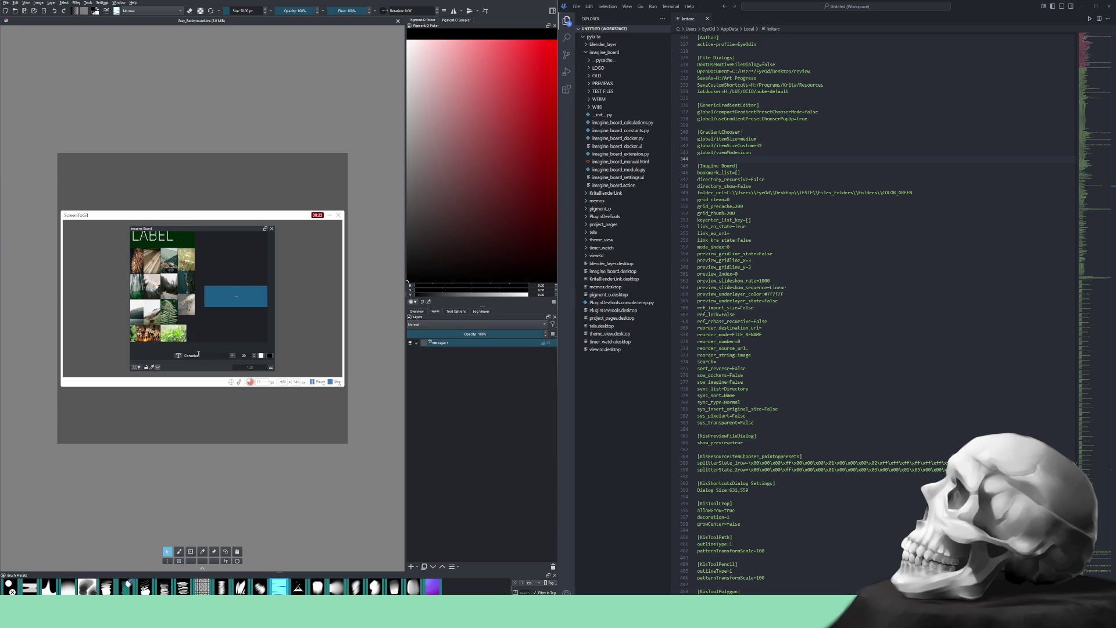
{"action": "left_click", "coordinate": [178, 356]}
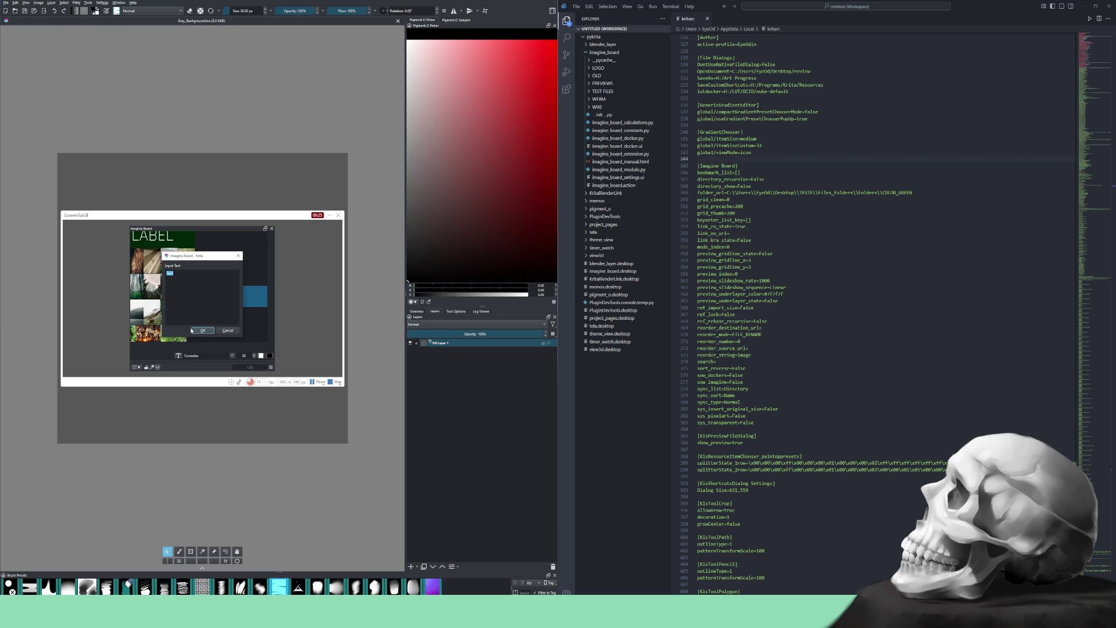
{"action": "type", "text": "Hello World"}
{"action": "left_click", "coordinate": [197, 331]}
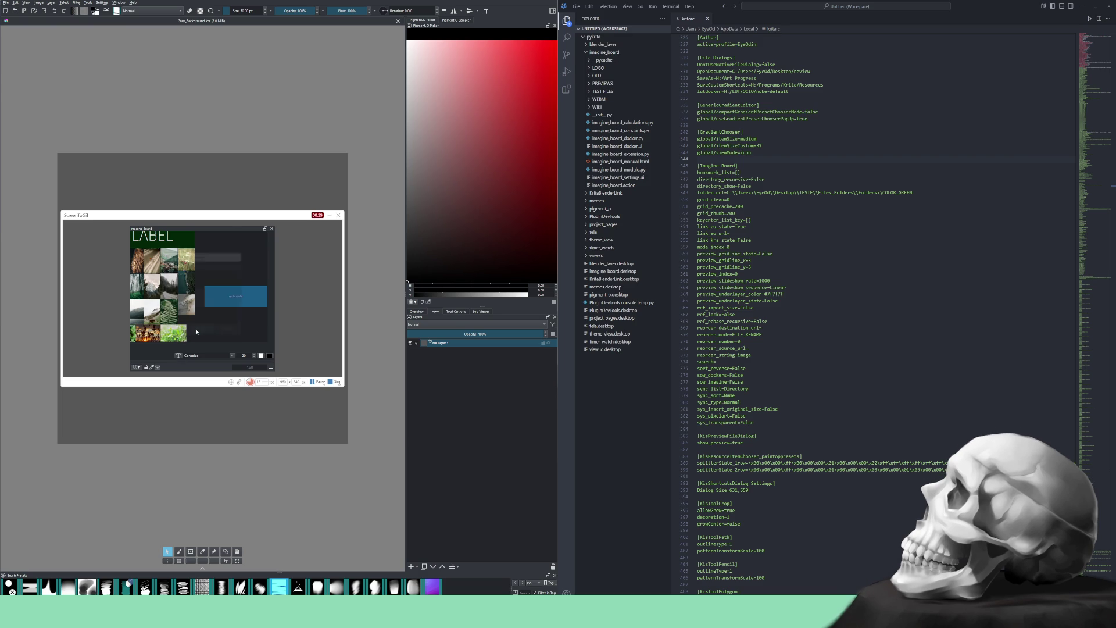
{"action": "double_click", "coordinate": [241, 355]}
Enlarge the Hello World label's font size and switch its font to NSimSun
{"action": "scroll", "coordinate": [241, 356], "scroll_direction": "up", "scroll_amount": 10}
{"action": "scroll", "coordinate": [241, 354], "scroll_direction": "up", "scroll_amount": 3}
{"action": "scroll", "coordinate": [211, 317], "scroll_direction": "up", "scroll_amount": 3}
{"action": "scroll", "coordinate": [212, 317], "scroll_direction": "up", "scroll_amount": 4}
{"action": "scroll", "coordinate": [208, 313], "scroll_direction": "up", "scroll_amount": 2}
{"action": "scroll", "coordinate": [206, 356], "scroll_direction": "down", "scroll_amount": 4}
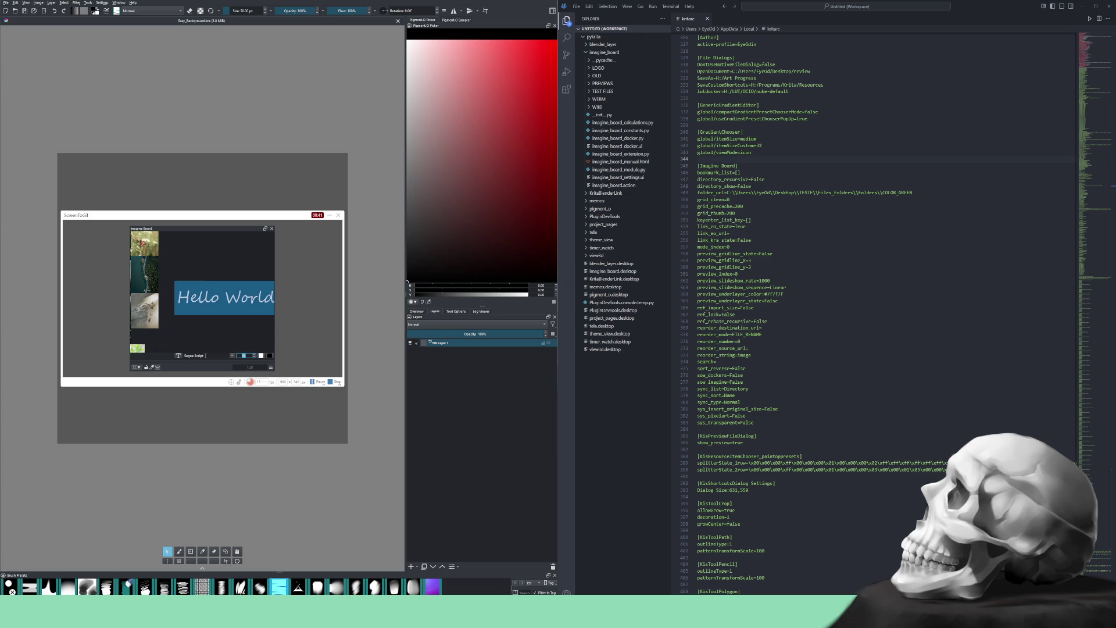
{"action": "scroll", "coordinate": [205, 356], "scroll_direction": "up", "scroll_amount": 3}
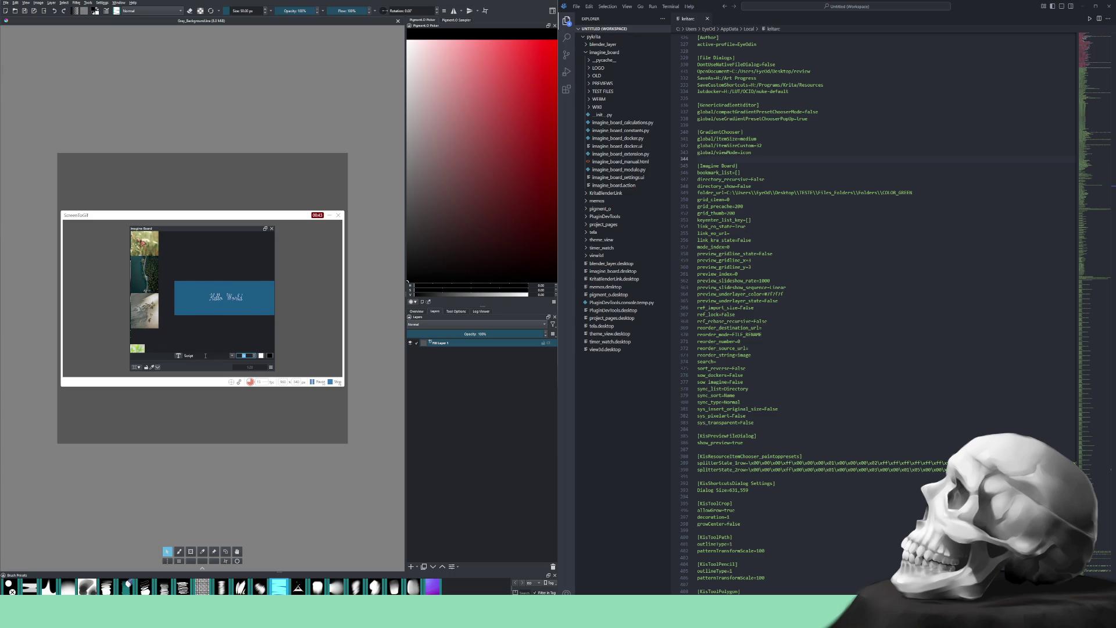
{"action": "scroll", "coordinate": [205, 356], "scroll_direction": "up", "scroll_amount": 4}
{"action": "scroll", "coordinate": [205, 356], "scroll_direction": "up", "scroll_amount": 3}
{"action": "scroll", "coordinate": [205, 356], "scroll_direction": "up", "scroll_amount": 1}
{"action": "left_click", "coordinate": [261, 356]}
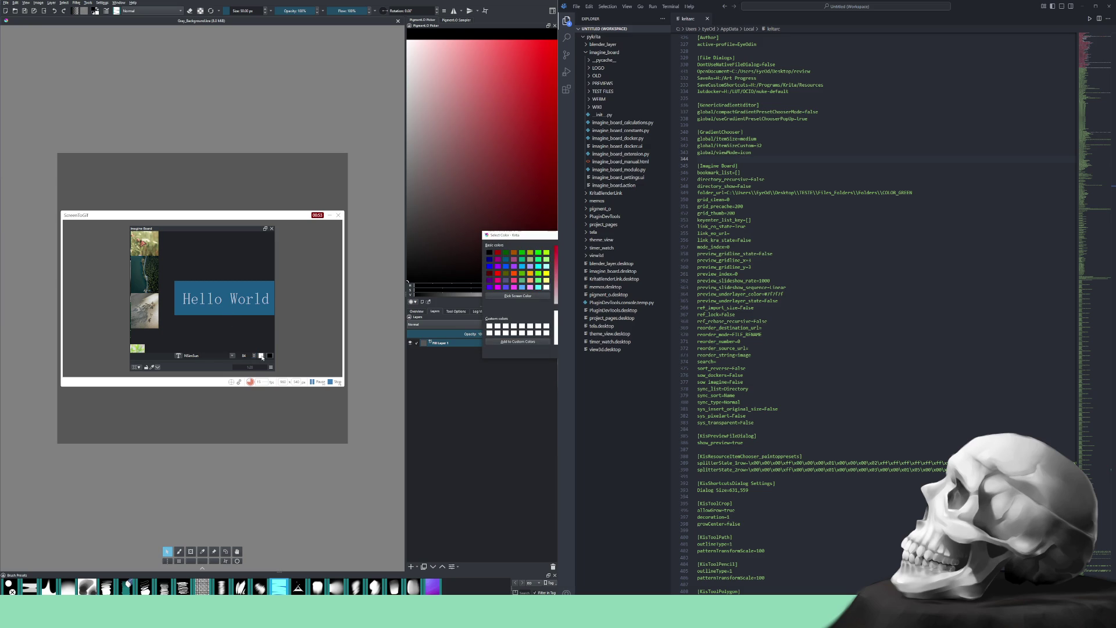
Pick a new text colour for the Hello World label and give it a black background
{"action": "left_click_drag", "start_coordinate": [521, 235], "coordinate": [280, 241]}
{"action": "mouse_move", "coordinate": [294, 285]}
{"action": "left_mouse_down"}
{"action": "mouse_move", "coordinate": [284, 292]}
{"action": "mouse_move", "coordinate": [296, 290]}
{"action": "mouse_move", "coordinate": [287, 278]}
{"action": "left_mouse_up"}
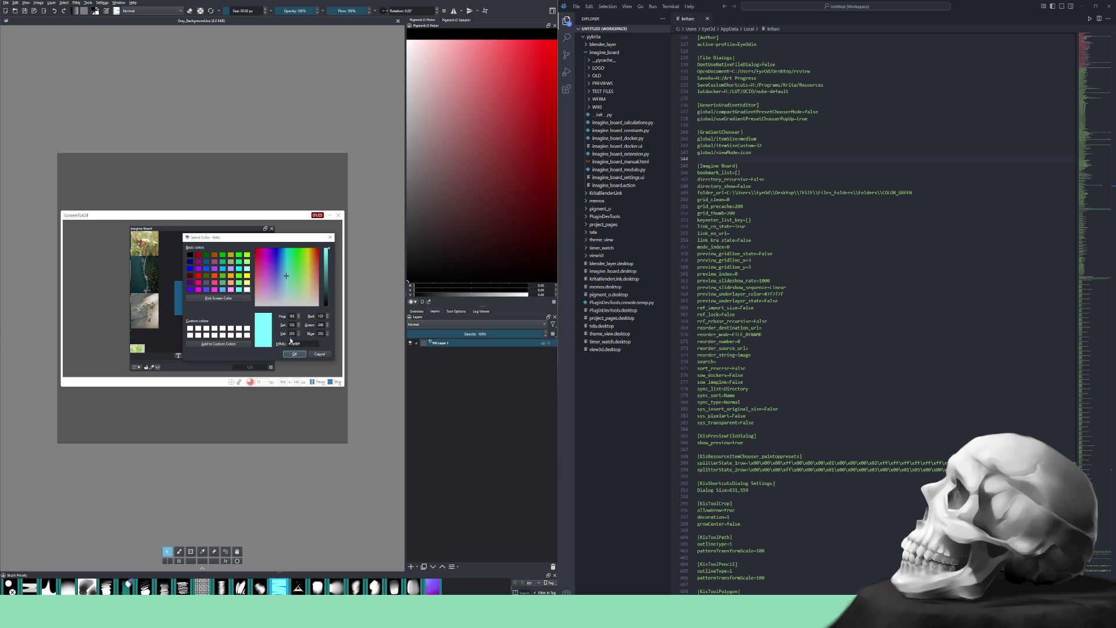
{"action": "left_click", "coordinate": [295, 355]}
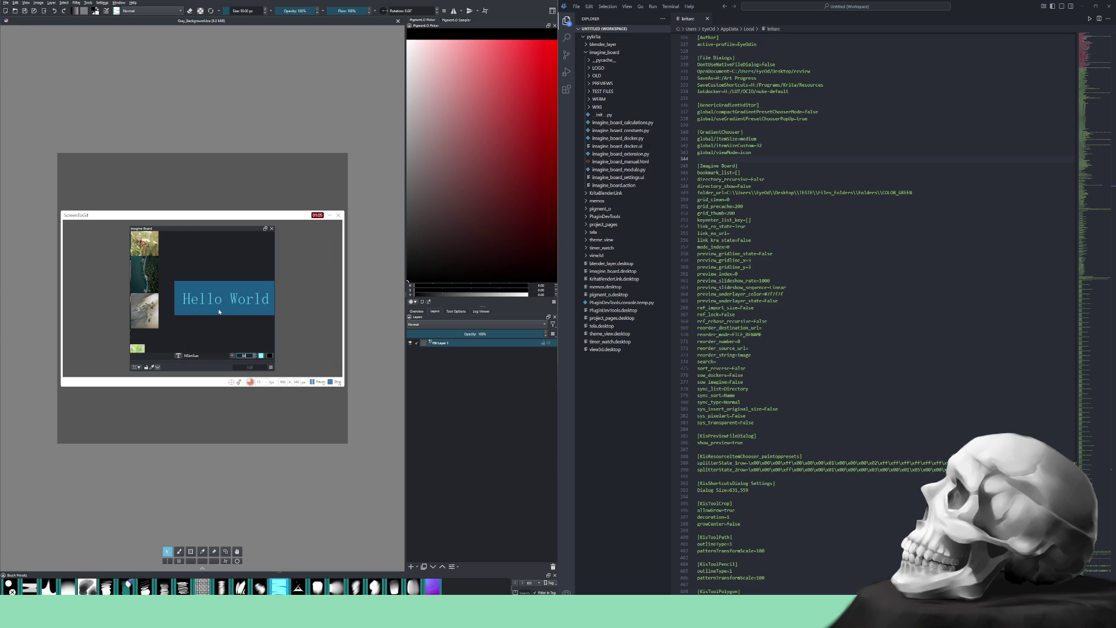
{"action": "left_click", "coordinate": [152, 368]}
{"action": "left_click_drag", "start_coordinate": [140, 314], "coordinate": [152, 299]}
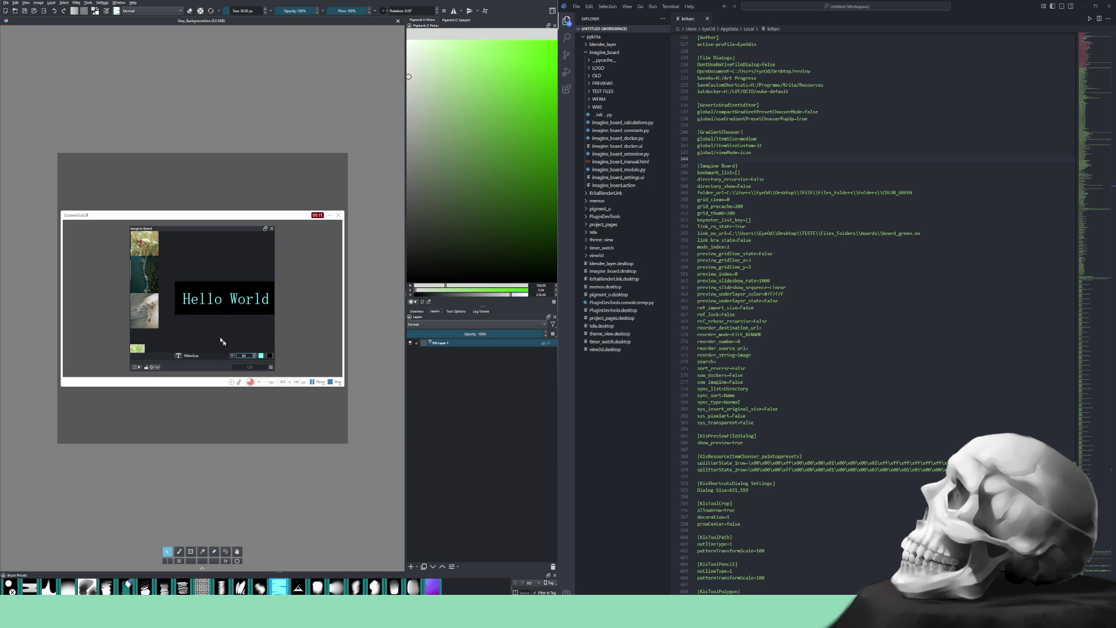
Set the label text colour to light grey #d6d8d5
{"action": "left_click", "coordinate": [261, 357]}
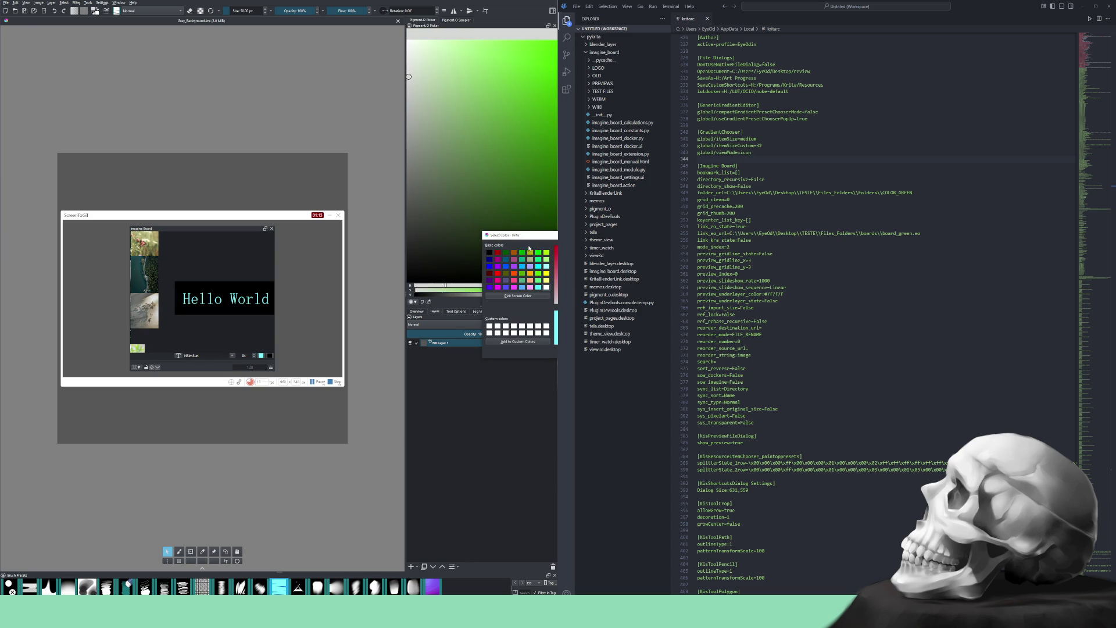
{"action": "left_click_drag", "start_coordinate": [534, 239], "coordinate": [215, 231]}
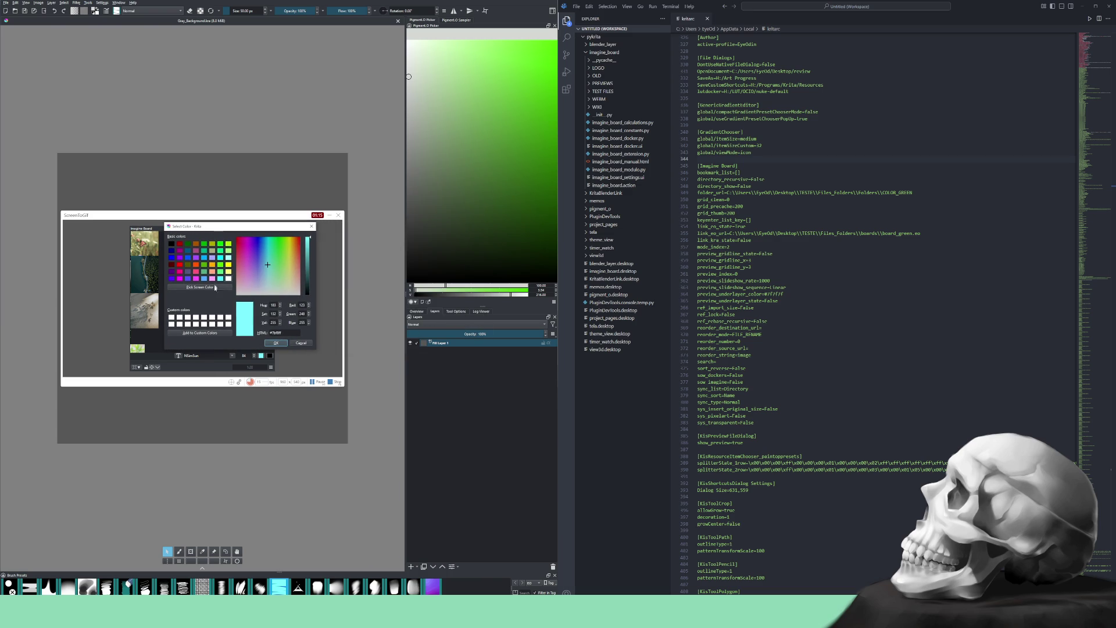
{"action": "left_click_drag", "start_coordinate": [291, 333], "coordinate": [264, 331]}
{"action": "type", "text": "#d6d8d5"}
{"action": "left_click", "coordinate": [277, 343]}
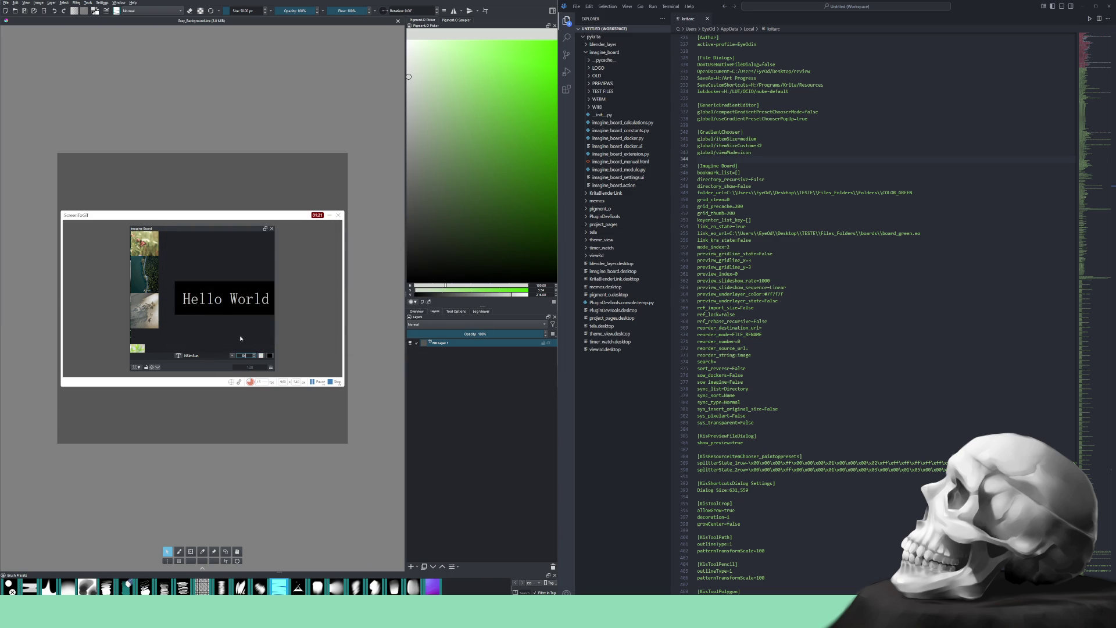
{"action": "scroll", "coordinate": [198, 299], "scroll_direction": "down", "scroll_amount": 5}
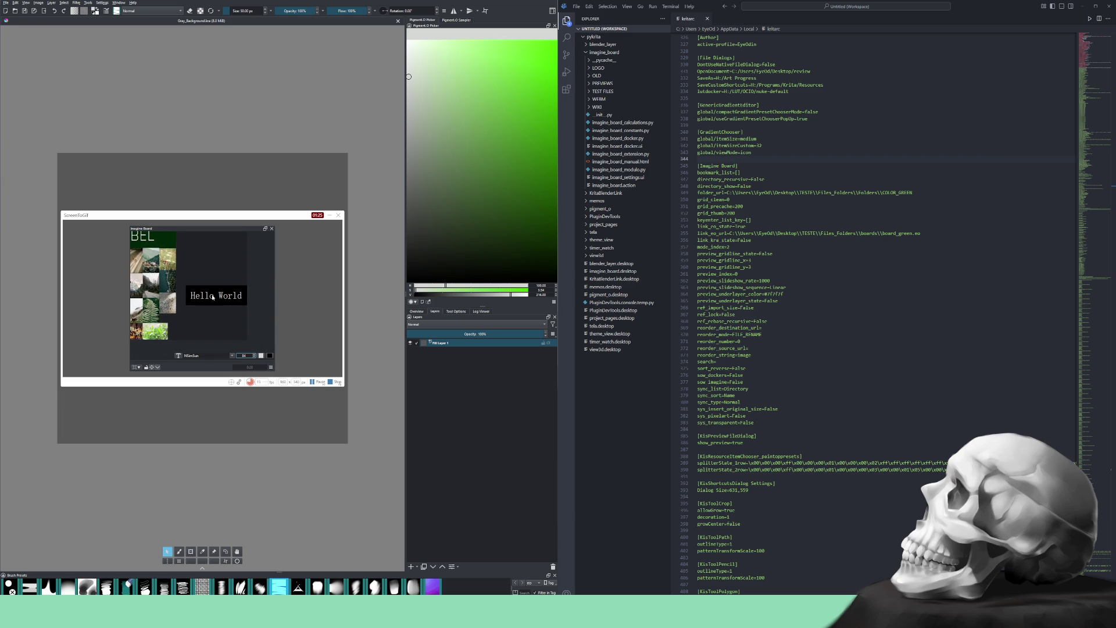
Sample board colours and replace the label's #000000 colour with a teal value
{"action": "scroll", "coordinate": [209, 317], "scroll_direction": "up", "scroll_amount": 2}
{"action": "left_click", "coordinate": [229, 334]}
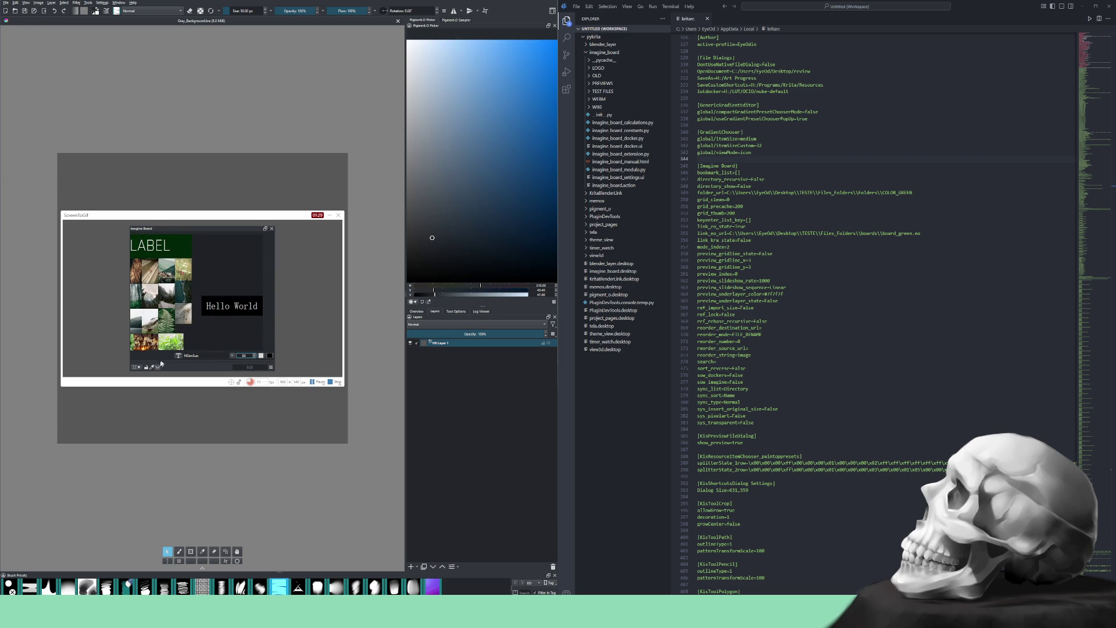
{"action": "mouse_move", "coordinate": [164, 300]}
{"action": "left_mouse_down"}
{"action": "mouse_move", "coordinate": [164, 256]}
{"action": "mouse_move", "coordinate": [172, 270]}
{"action": "left_mouse_up"}
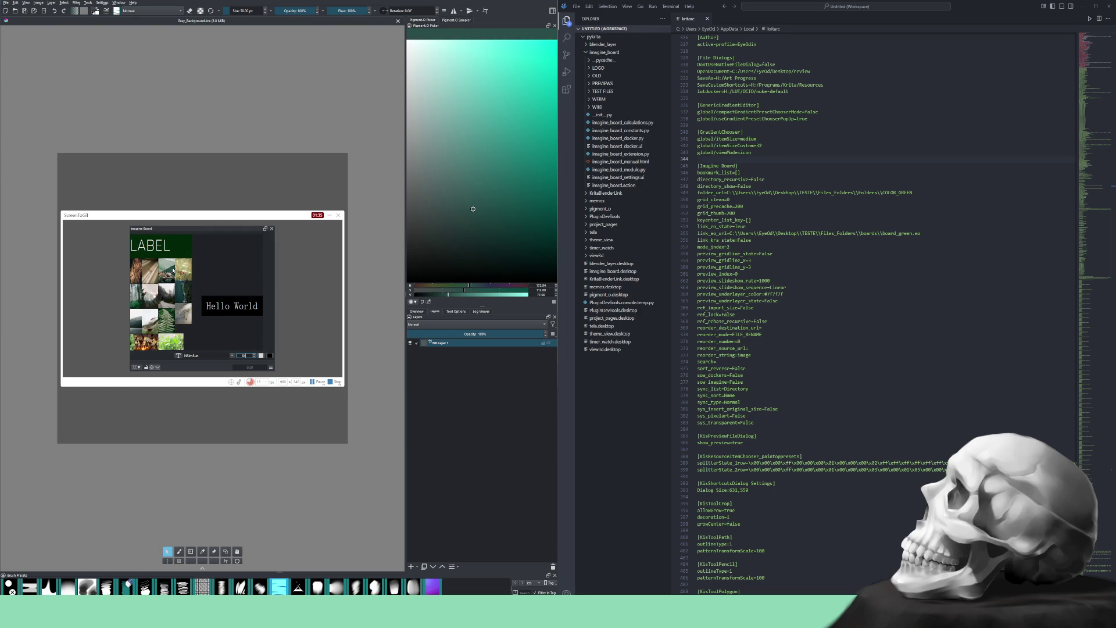
{"action": "left_click", "coordinate": [269, 355]}
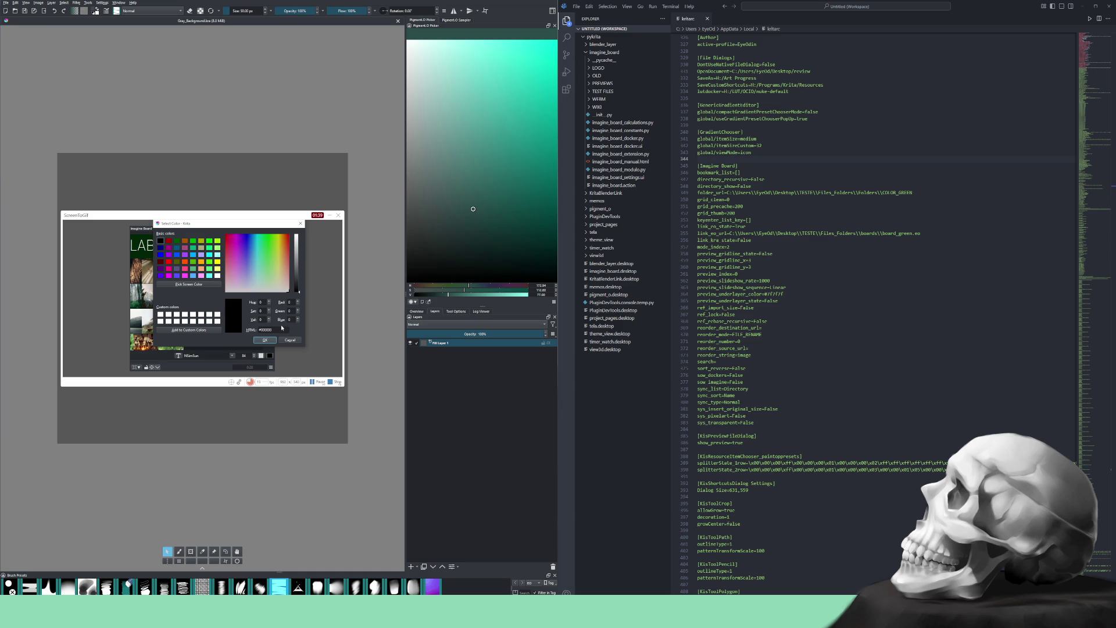
{"action": "left_click_drag", "start_coordinate": [282, 329], "coordinate": [258, 330]}
{"action": "type", "text": "#2b4d49"}
{"action": "left_click", "coordinate": [264, 340]}
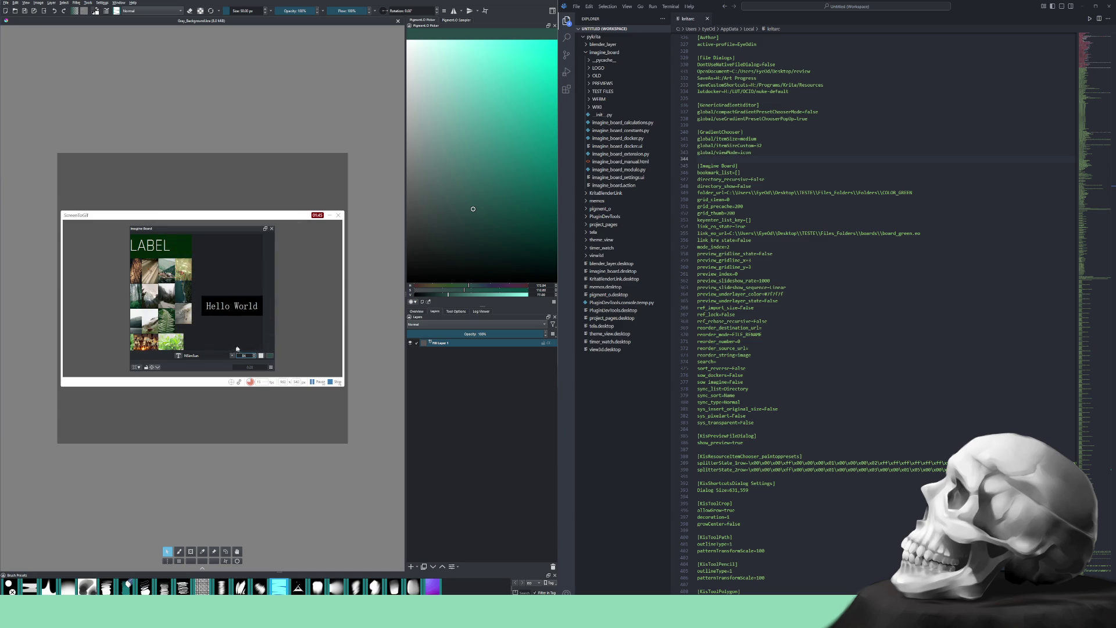
Give the Hello World label a dark blue #003177 background and stop the recording
{"action": "left_click", "coordinate": [238, 310]}
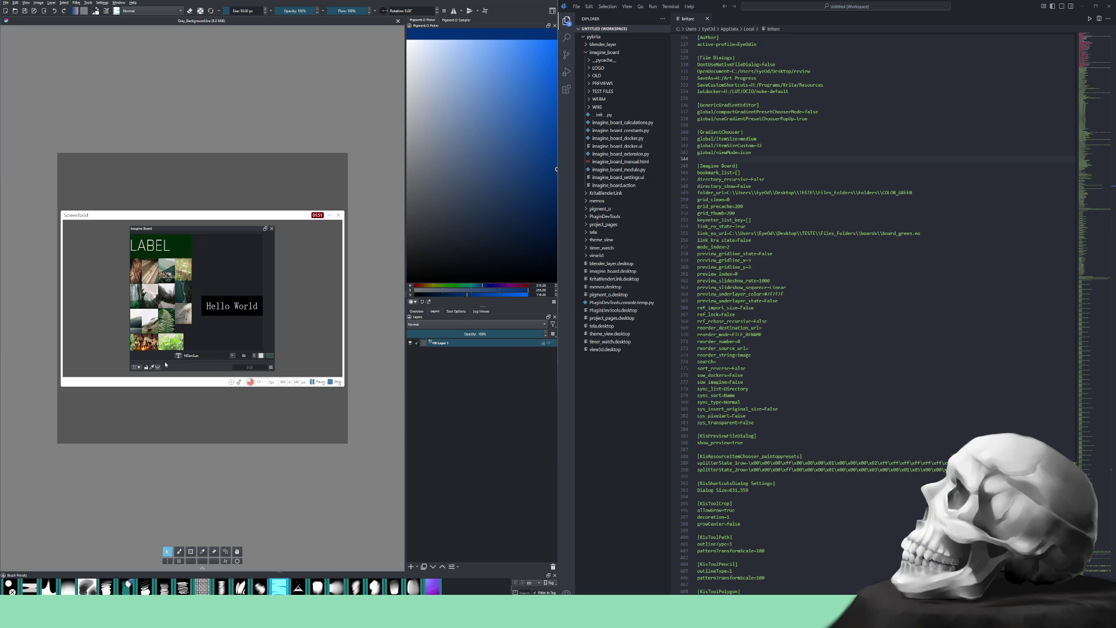
{"action": "left_click", "coordinate": [241, 310]}
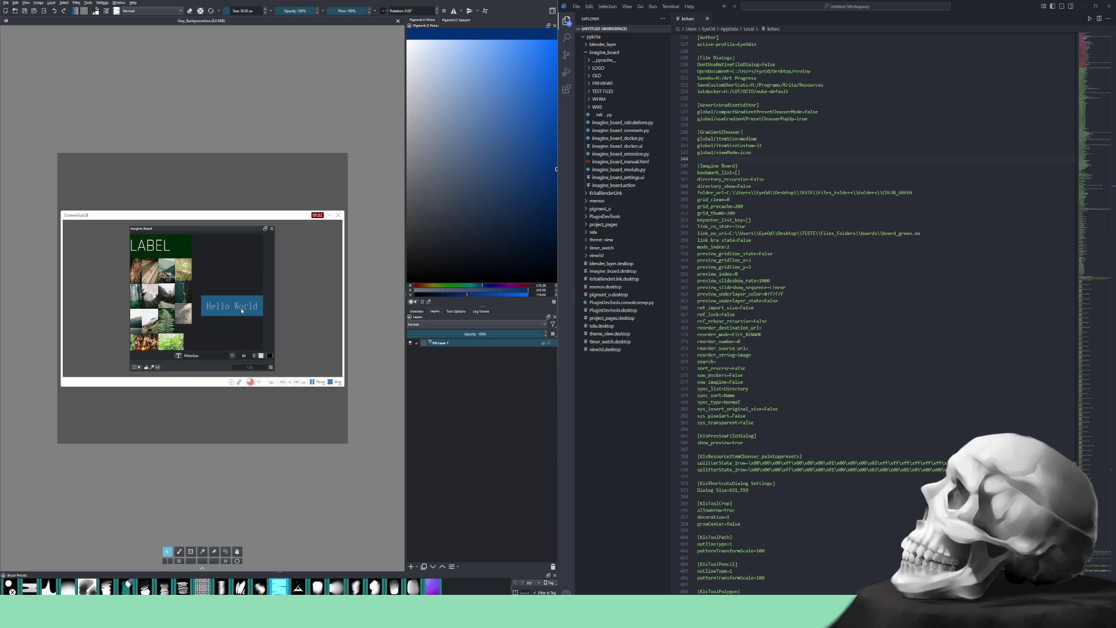
{"action": "left_click", "coordinate": [268, 356]}
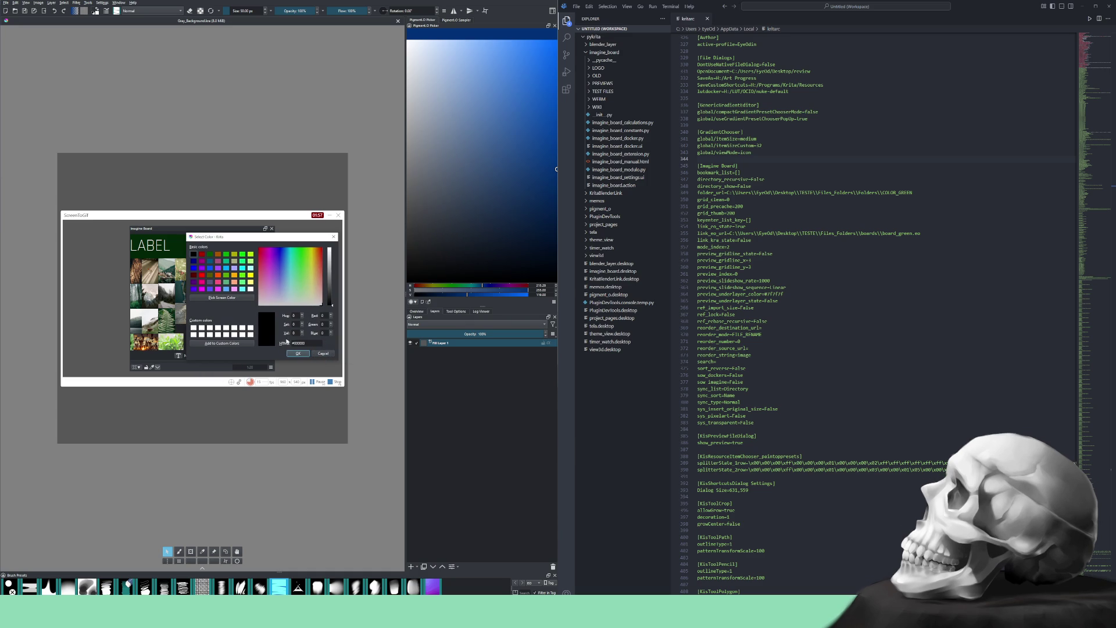
{"action": "type", "text": "#003177"}
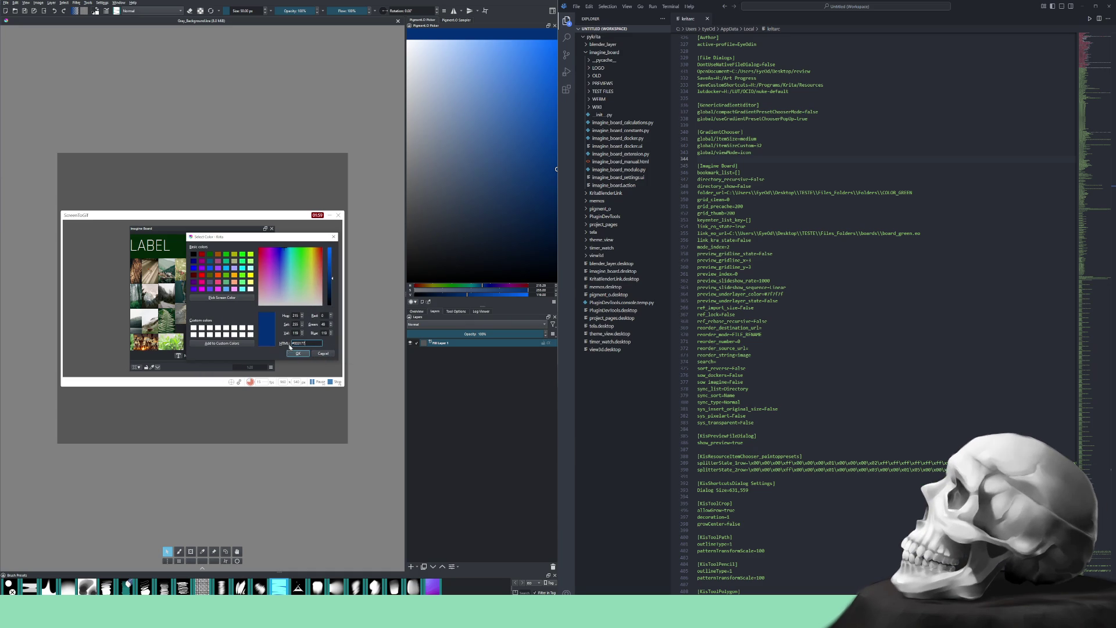
{"action": "left_click", "coordinate": [298, 354]}
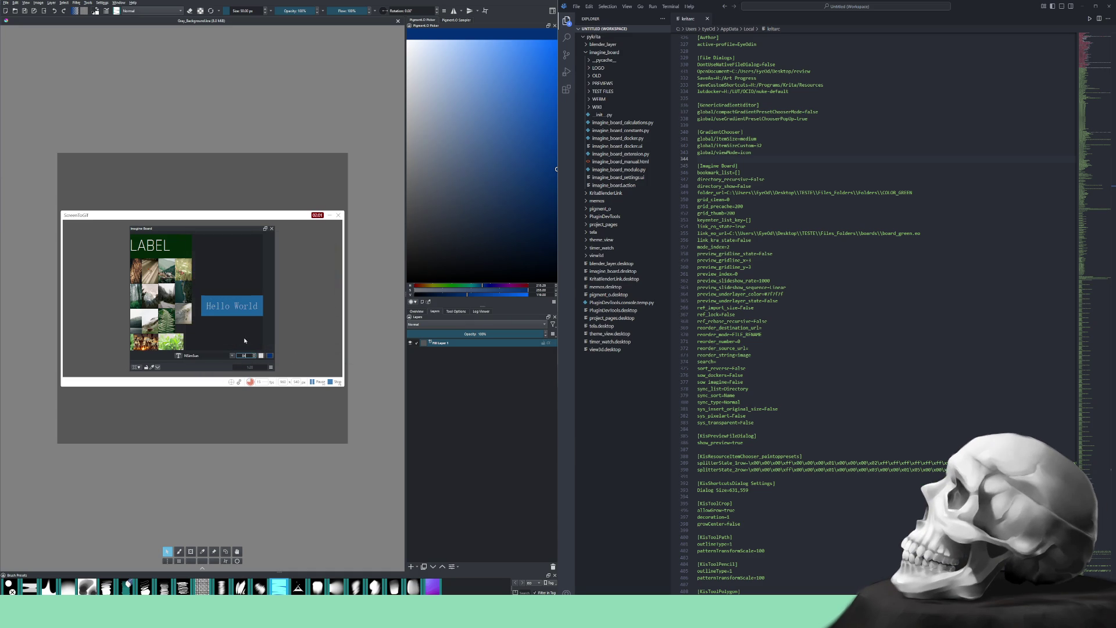
{"action": "scroll", "coordinate": [243, 340], "scroll_direction": "up", "scroll_amount": 3}
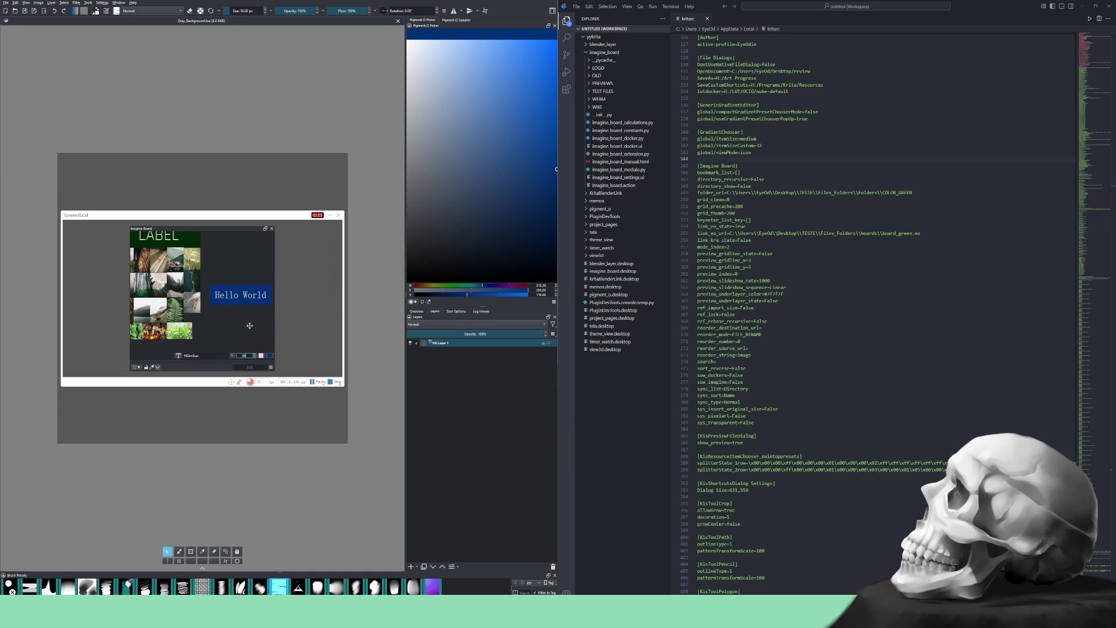
{"action": "left_click", "coordinate": [336, 382]}
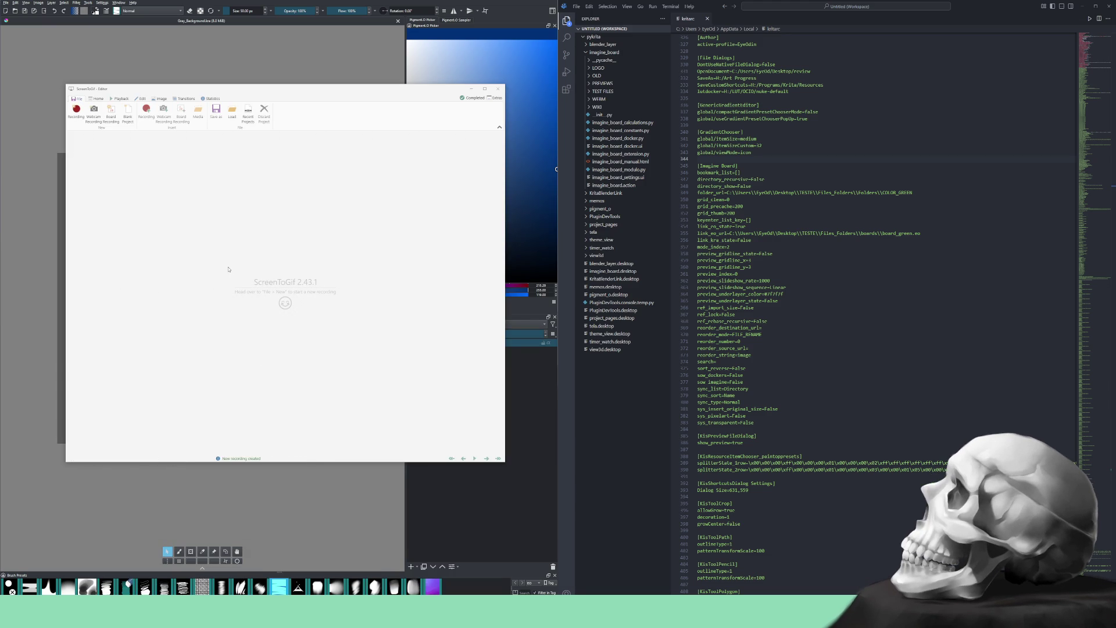
Open a new recorder, delete the Hello World label and fit the board to the view
{"action": "left_click", "coordinate": [76, 110]}
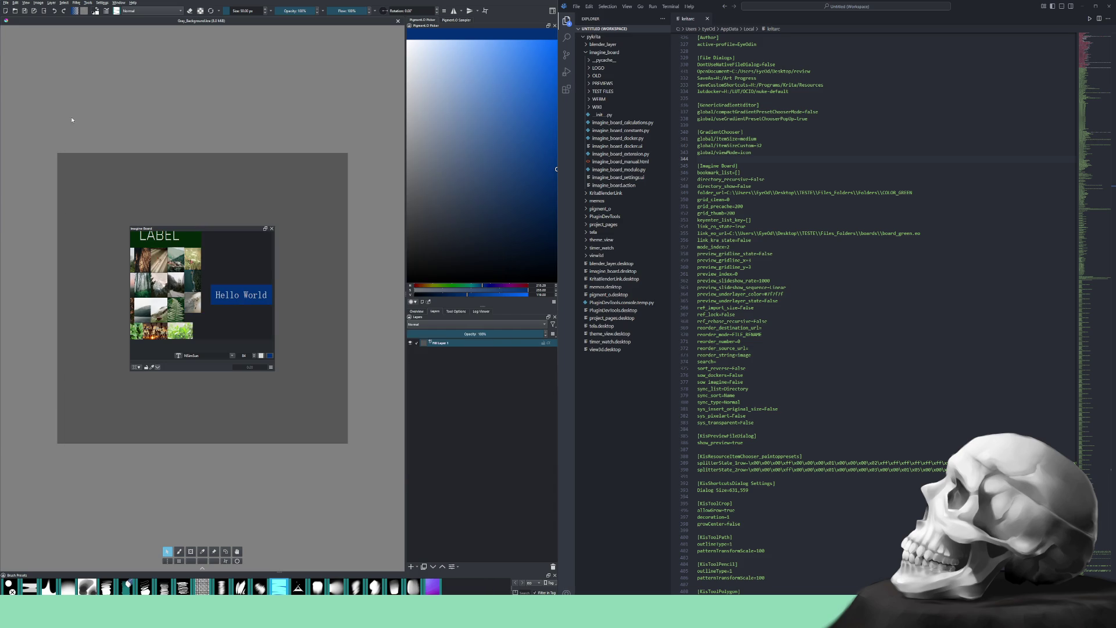
{"action": "right_click", "coordinate": [236, 295]}
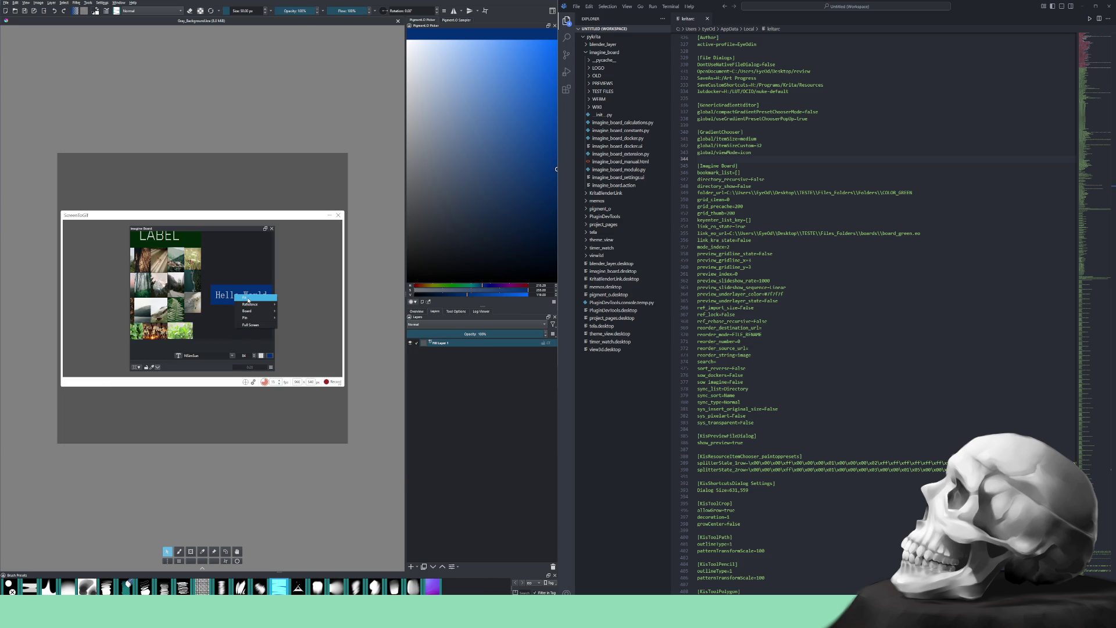
{"action": "left_click", "coordinate": [229, 284]}
{"action": "right_click", "coordinate": [231, 298]}
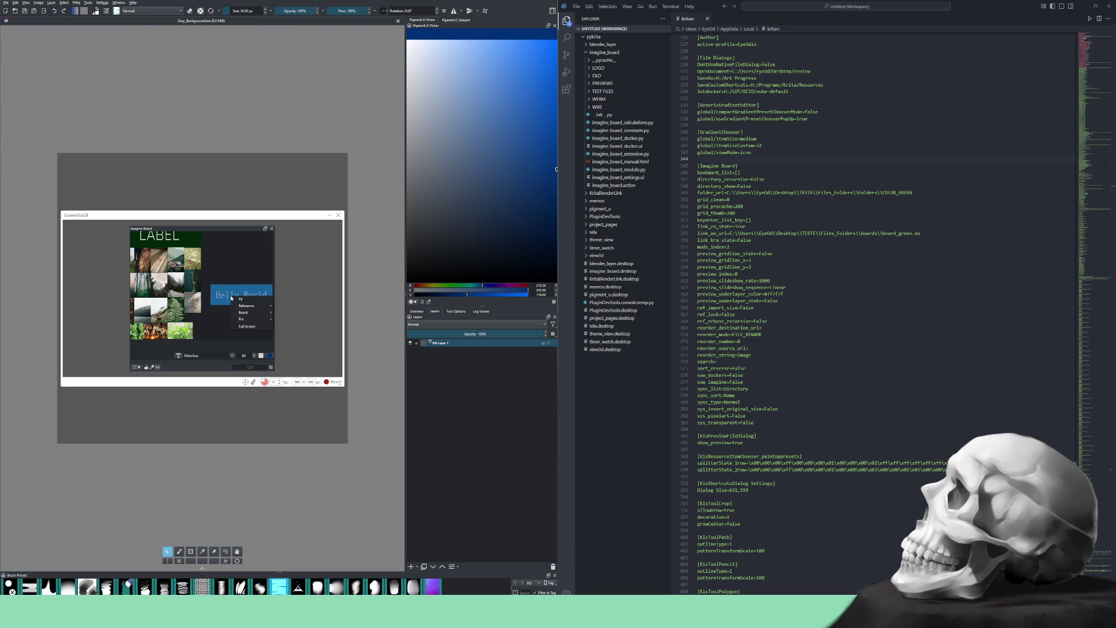
{"action": "mouse_move", "coordinate": [262, 319]}
{"action": "left_click", "coordinate": [297, 373]}
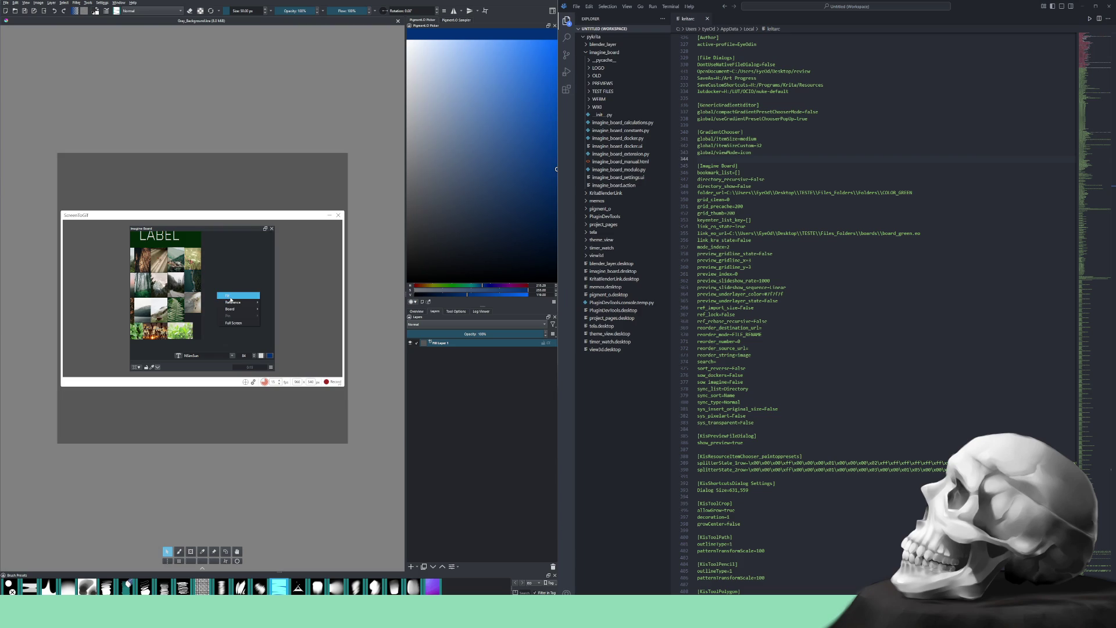
{"action": "left_click", "coordinate": [230, 297]}
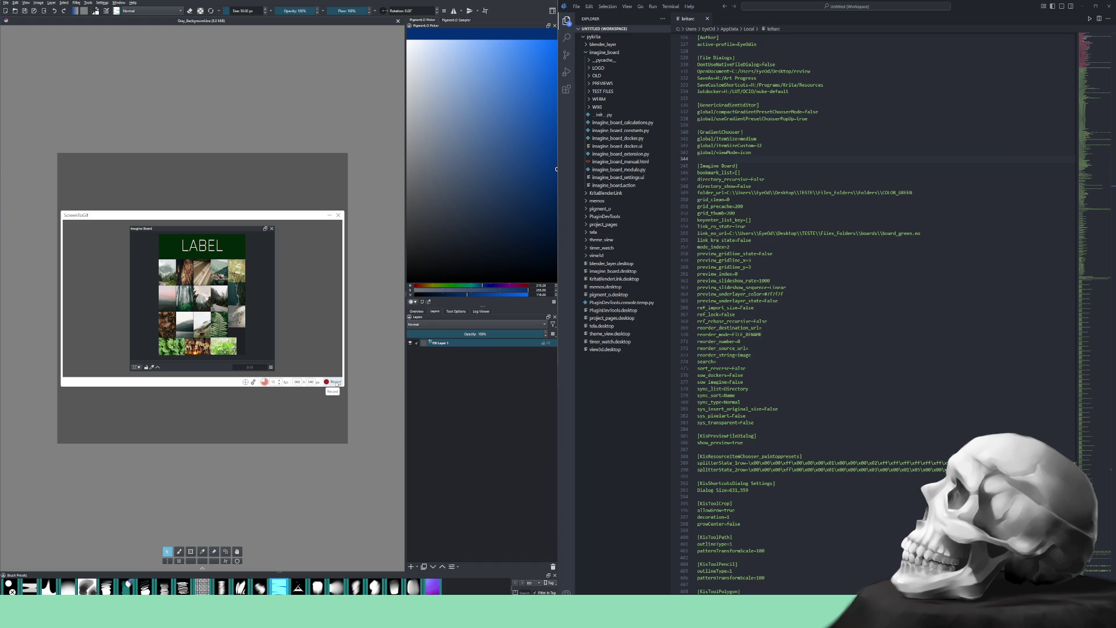
Start recording and add a wide new label box below the image rows
{"action": "left_click", "coordinate": [336, 382]}
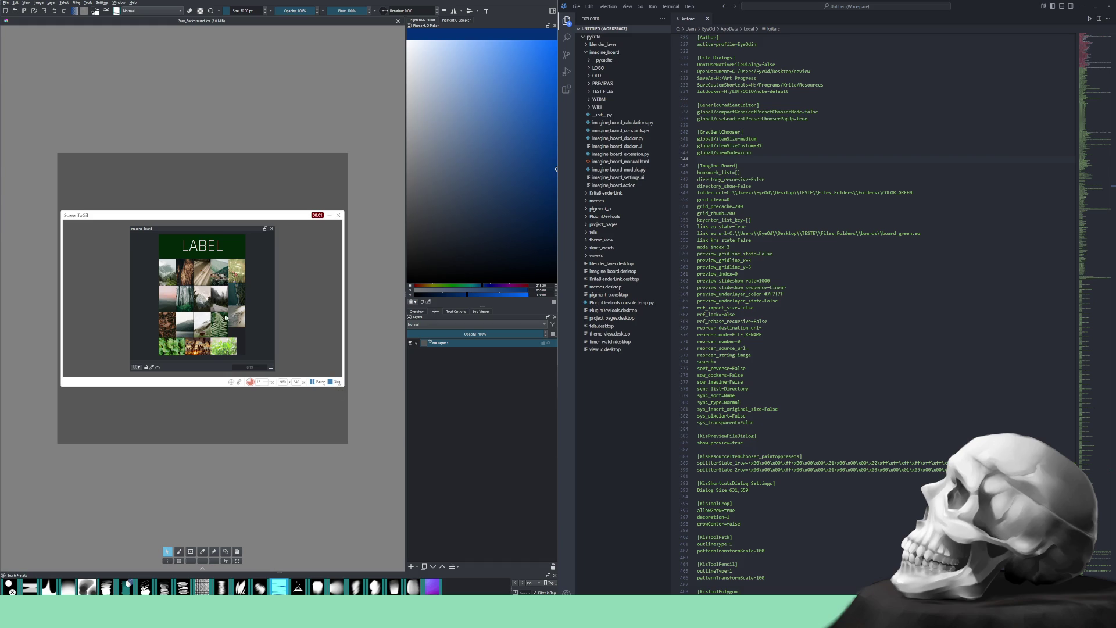
{"action": "scroll", "coordinate": [231, 322], "scroll_direction": "down", "scroll_amount": 3}
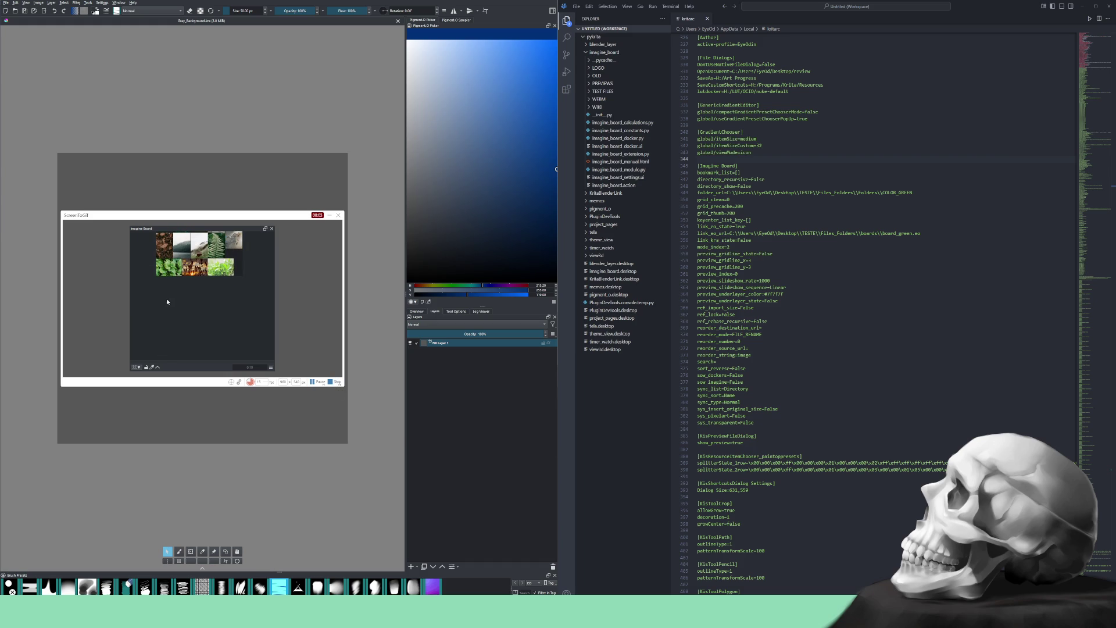
{"action": "mouse_move", "coordinate": [195, 310]}
{"action": "left_click", "coordinate": [223, 319]}
{"action": "mouse_move", "coordinate": [178, 304]}
{"action": "left_mouse_down"}
{"action": "mouse_move", "coordinate": [206, 317]}
{"action": "mouse_move", "coordinate": [195, 332]}
{"action": "mouse_move", "coordinate": [260, 317]}
{"action": "mouse_move", "coordinate": [166, 263]}
{"action": "mouse_move", "coordinate": [166, 319]}
{"action": "mouse_move", "coordinate": [192, 301]}
{"action": "mouse_move", "coordinate": [214, 319]}
{"action": "mouse_move", "coordinate": [242, 319]}
{"action": "left_mouse_up"}
{"action": "left_click", "coordinate": [190, 304]}
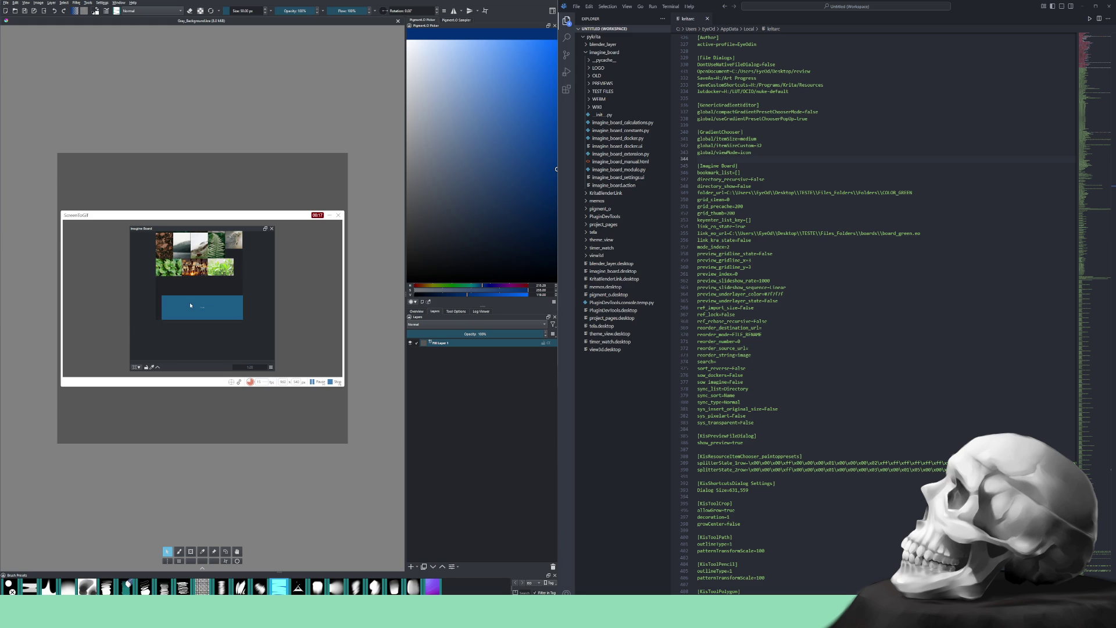
Enter 'Hello World' as the new label's text and begin enlarging its font size
{"action": "left_click", "coordinate": [157, 368]}
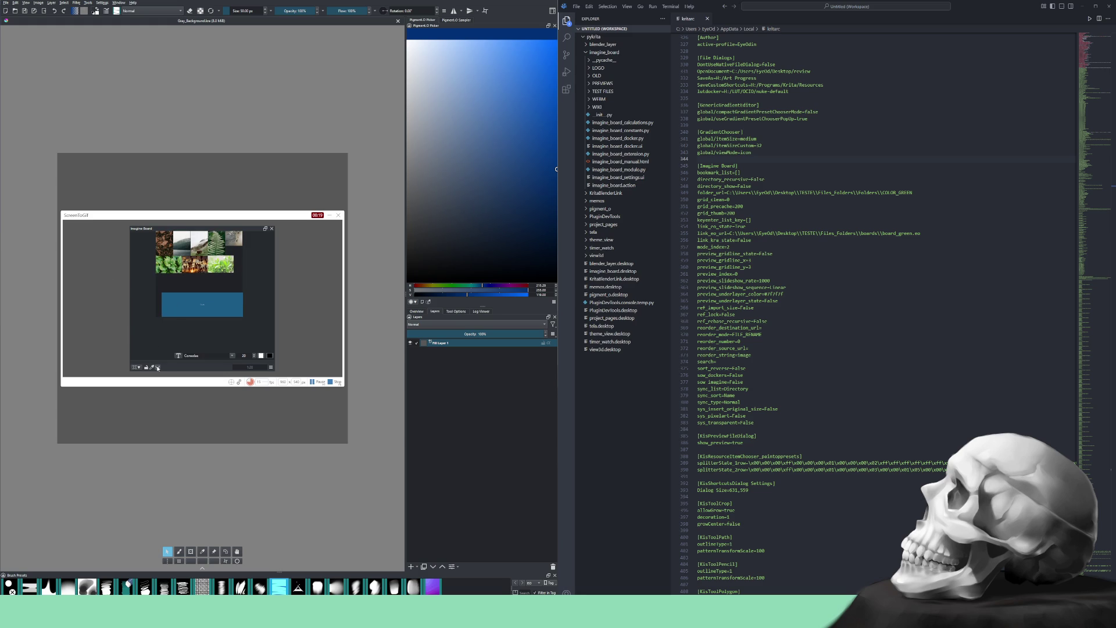
{"action": "left_click", "coordinate": [177, 355]}
{"action": "type", "text": "Hello World"}
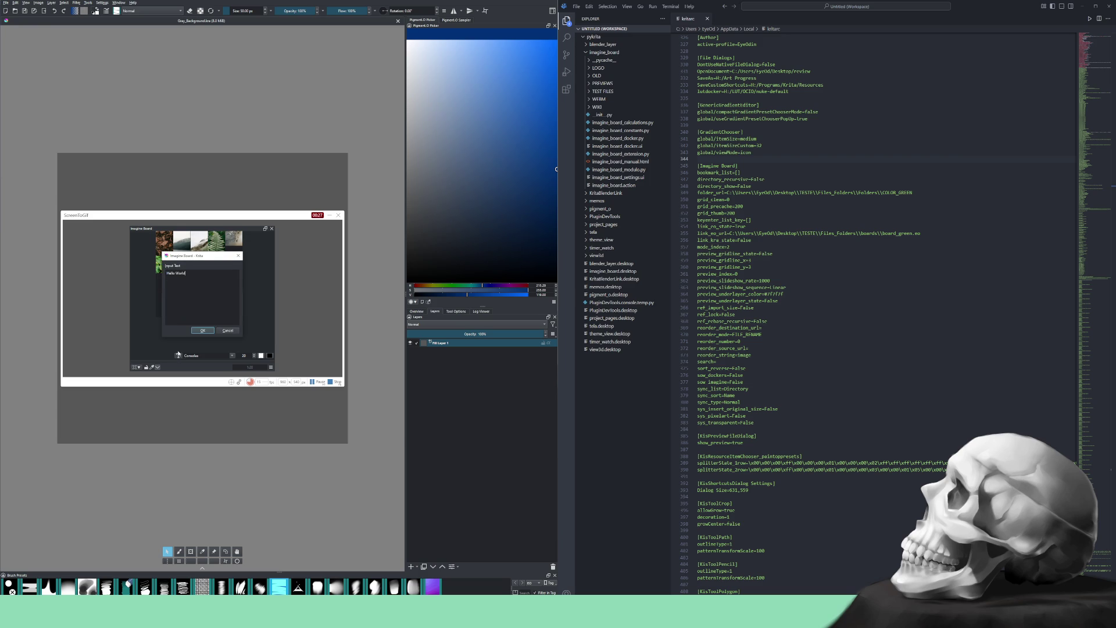
{"action": "left_click", "coordinate": [201, 330]}
{"action": "double_click", "coordinate": [243, 355]}
{"action": "scroll", "coordinate": [244, 355], "scroll_direction": "up", "scroll_amount": 10}
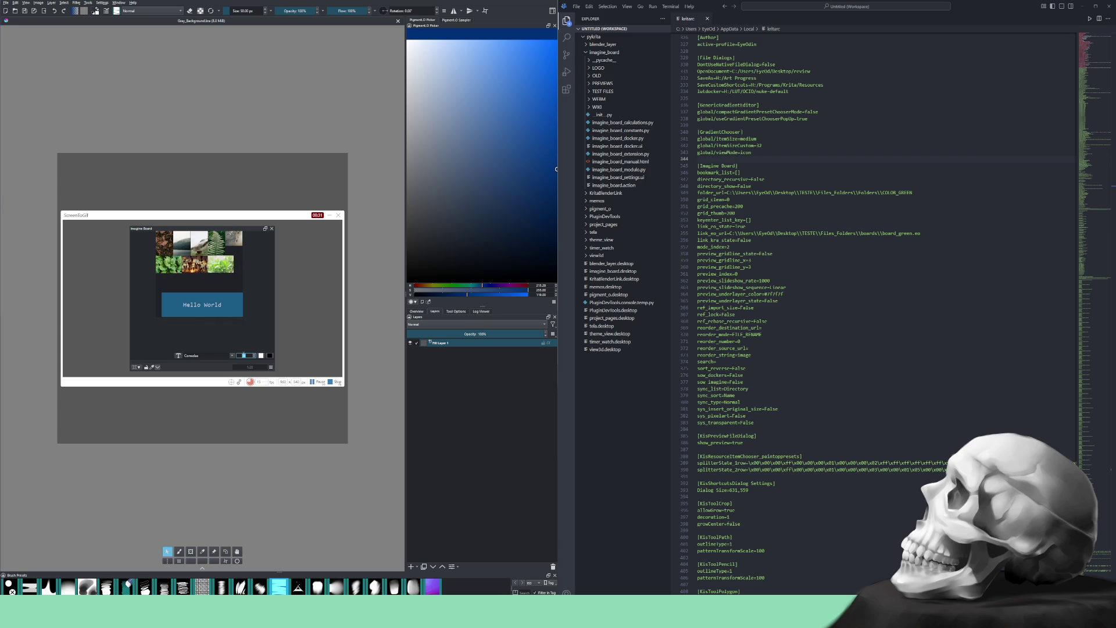
Adjust the Hello World label's font size to a larger value
{"action": "scroll", "coordinate": [243, 356], "scroll_direction": "up", "scroll_amount": 10}
{"action": "scroll", "coordinate": [244, 355], "scroll_direction": "up", "scroll_amount": 10}
{"action": "scroll", "coordinate": [243, 355], "scroll_direction": "up", "scroll_amount": 10}
{"action": "scroll", "coordinate": [244, 355], "scroll_direction": "up", "scroll_amount": 10}
{"action": "scroll", "coordinate": [244, 355], "scroll_direction": "down", "scroll_amount": 5}
{"action": "scroll", "coordinate": [244, 355], "scroll_direction": "down", "scroll_amount": 5}
{"action": "scroll", "coordinate": [244, 356], "scroll_direction": "down", "scroll_amount": 4}
{"action": "scroll", "coordinate": [244, 355], "scroll_direction": "up", "scroll_amount": 1}
{"action": "scroll", "coordinate": [243, 356], "scroll_direction": "up", "scroll_amount": 1}
Change the label font to SimSun-ExtB and give the box a black background
{"action": "type", "text": "Scriptina"}
{"action": "key", "text": "ctrl+a"}
{"action": "type", "text": "Segoe UI Semibold"}
{"action": "key", "text": "Down"}
{"action": "key", "text": "Down"}
{"action": "key", "text": "Down"}
{"action": "left_click", "coordinate": [152, 368]}
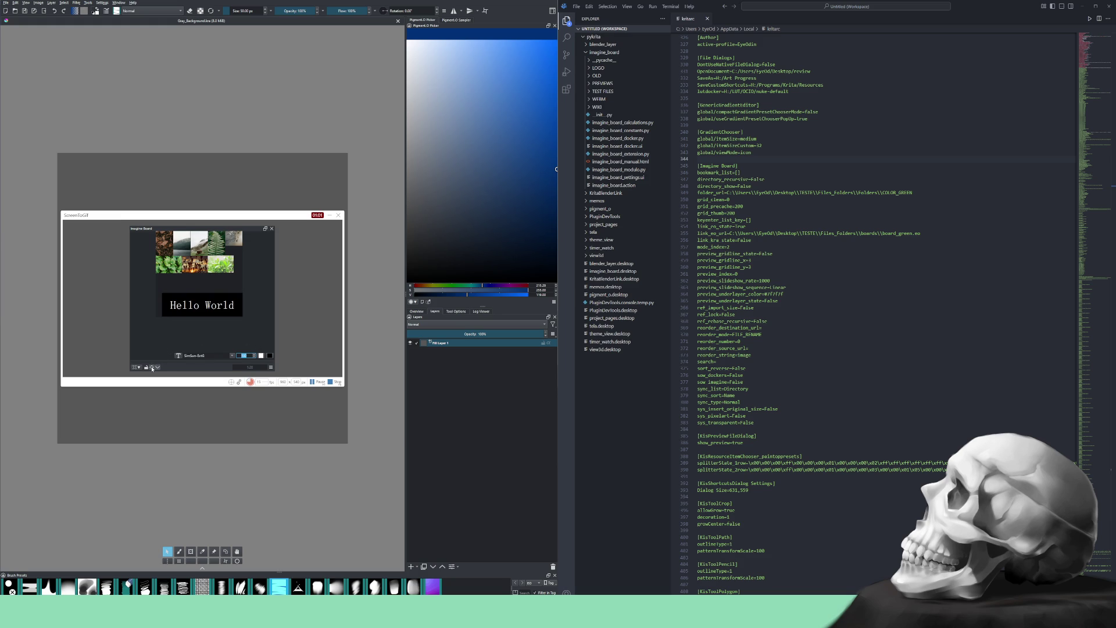
Give the Hello World label a blue background and the green colour #71b043
{"action": "mouse_move", "coordinate": [216, 266]}
{"action": "left_mouse_down"}
{"action": "mouse_move", "coordinate": [215, 250]}
{"action": "mouse_move", "coordinate": [205, 282]}
{"action": "left_mouse_up"}
{"action": "left_click", "coordinate": [151, 368]}
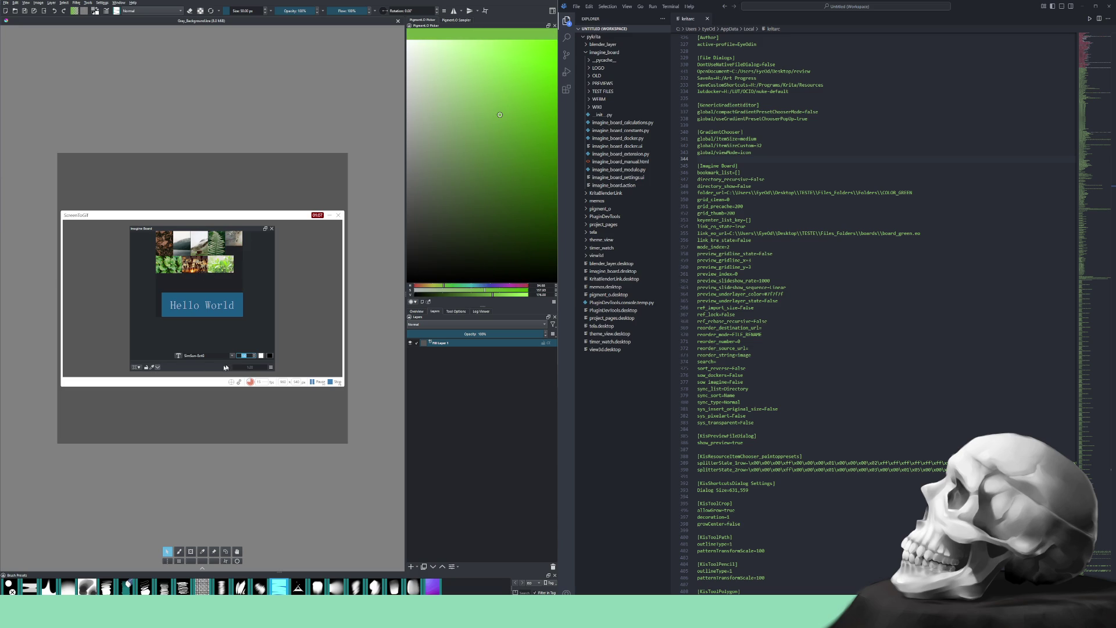
{"action": "left_click", "coordinate": [261, 357]}
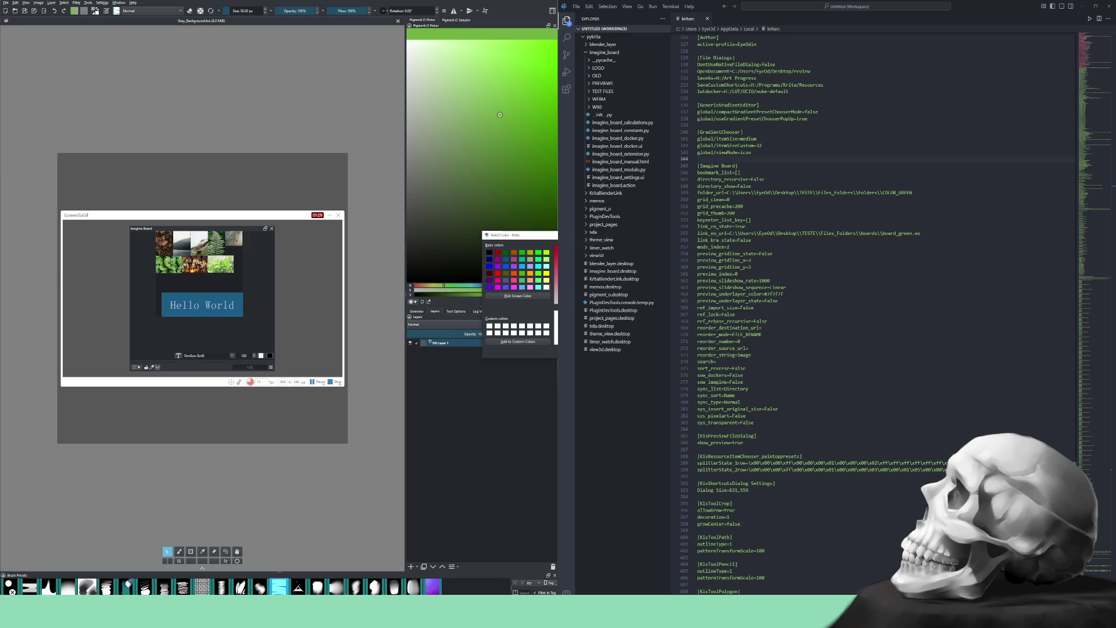
{"action": "left_click_drag", "start_coordinate": [564, 240], "coordinate": [244, 230]}
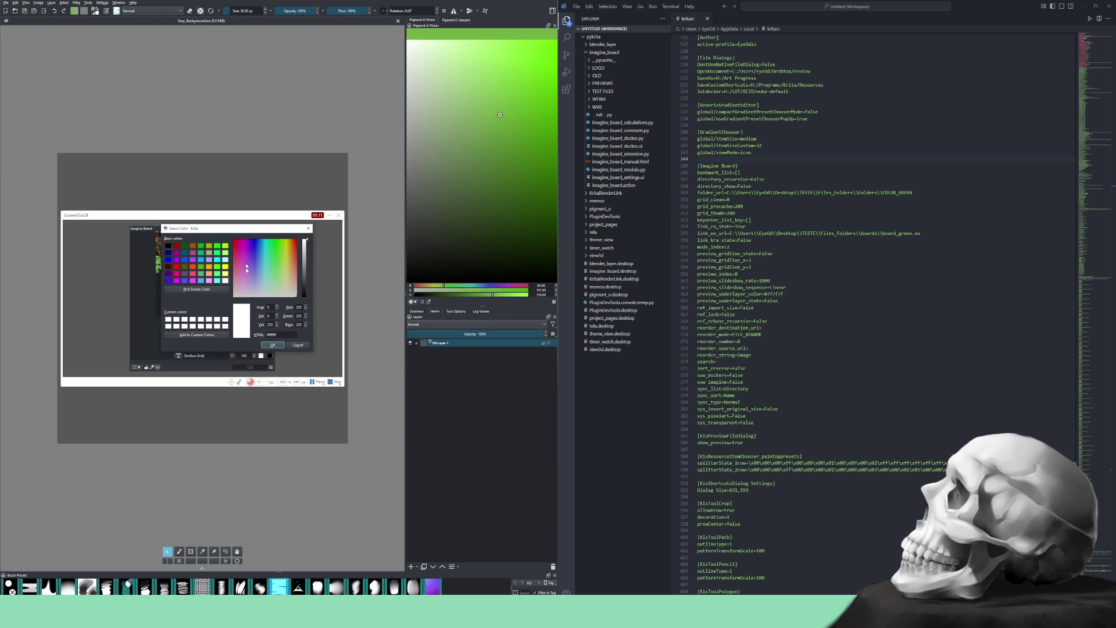
{"action": "left_click_drag", "start_coordinate": [282, 334], "coordinate": [264, 335]}
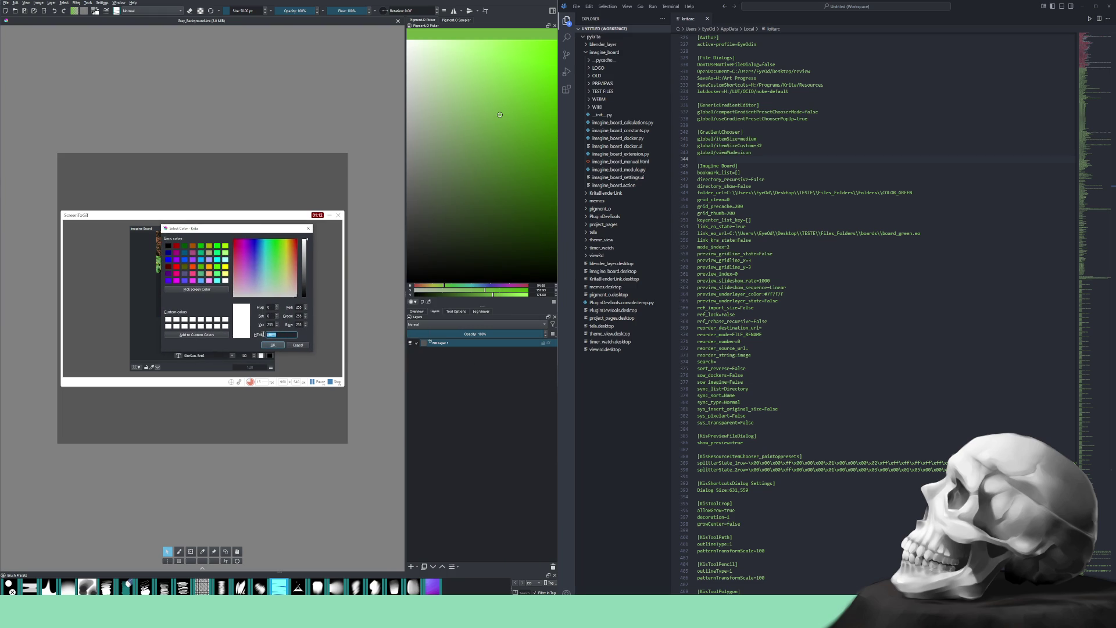
{"action": "type", "text": "#71b043"}
{"action": "left_click", "coordinate": [269, 344]}
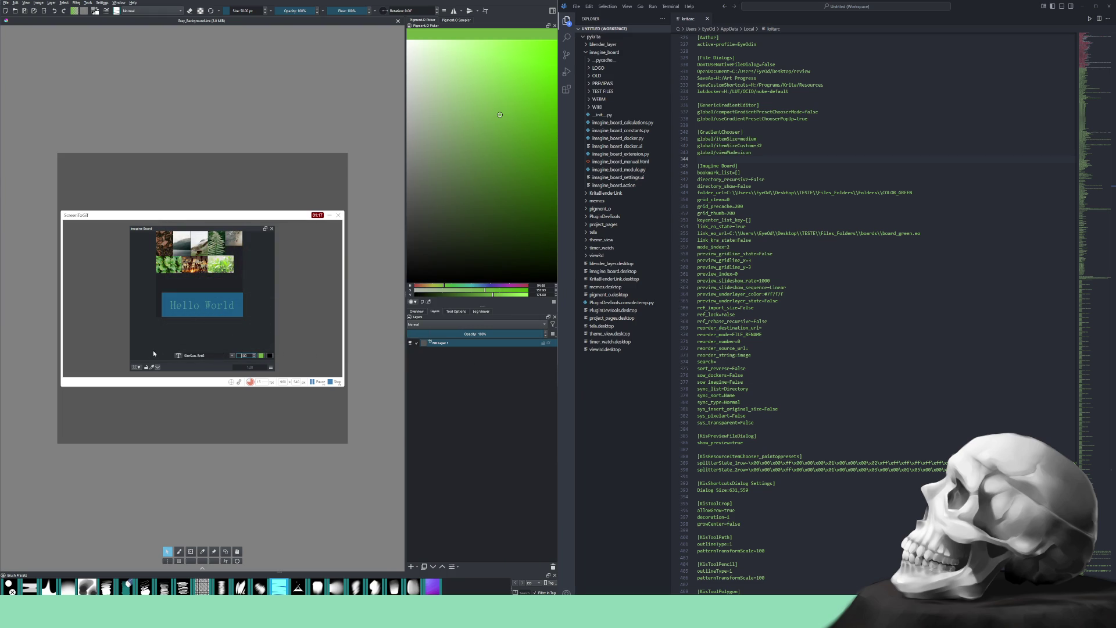
{"action": "mouse_move", "coordinate": [197, 250]}
{"action": "left_mouse_down"}
{"action": "mouse_move", "coordinate": [218, 239]}
{"action": "mouse_move", "coordinate": [184, 249]}
{"action": "left_mouse_up"}
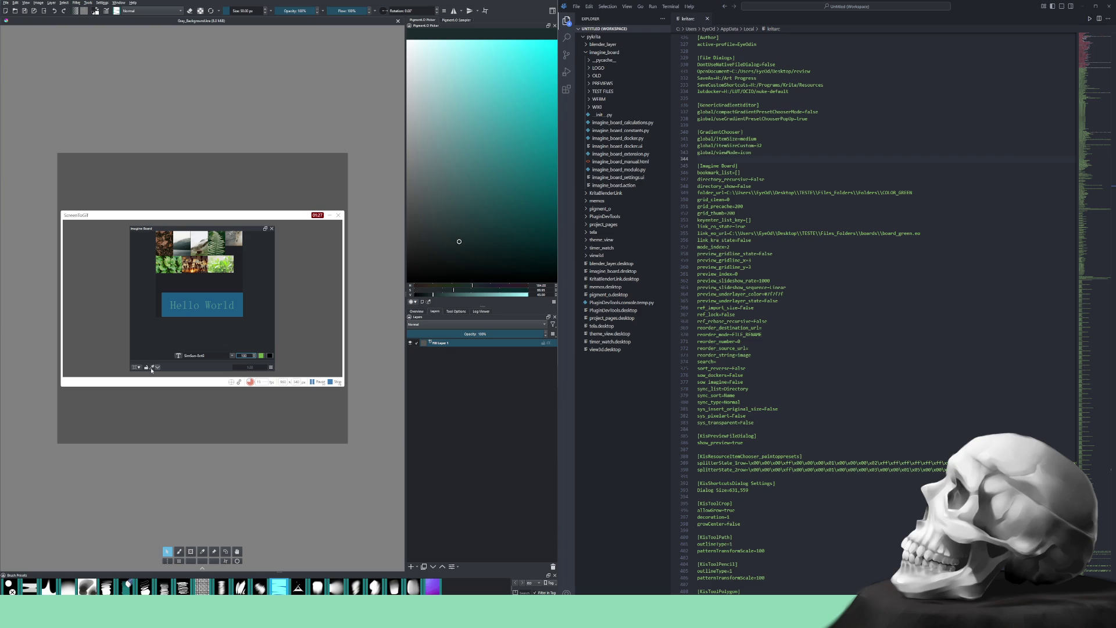
Reapply the blue background and green #71b043 colour to the Hello World label
{"action": "left_click", "coordinate": [270, 358]}
{"action": "left_click", "coordinate": [270, 358]}
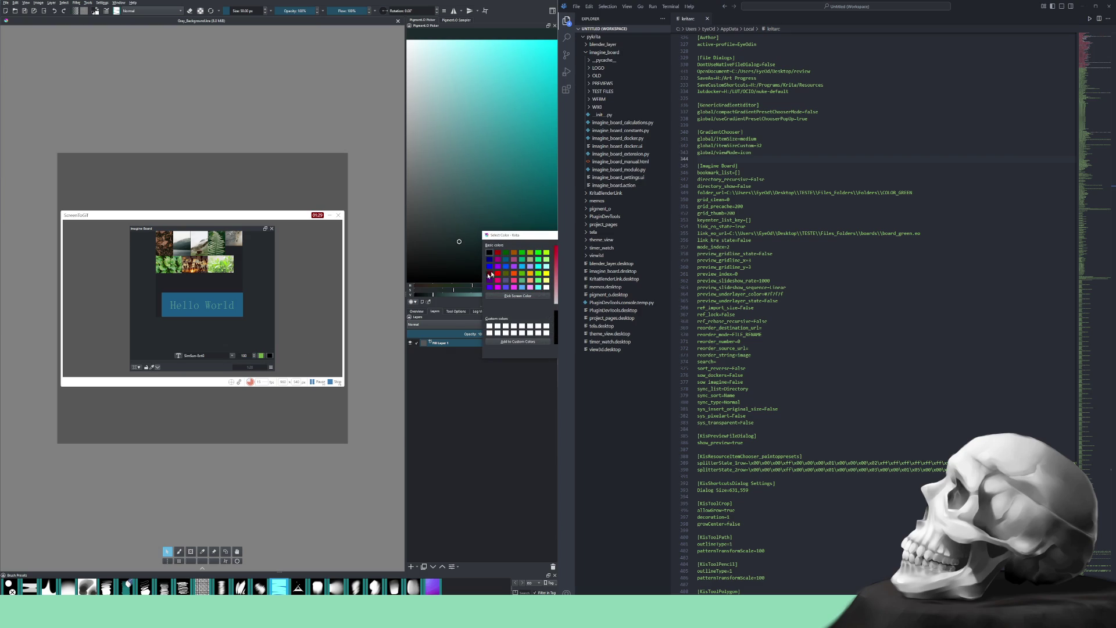
{"action": "left_click_drag", "start_coordinate": [545, 239], "coordinate": [233, 236]}
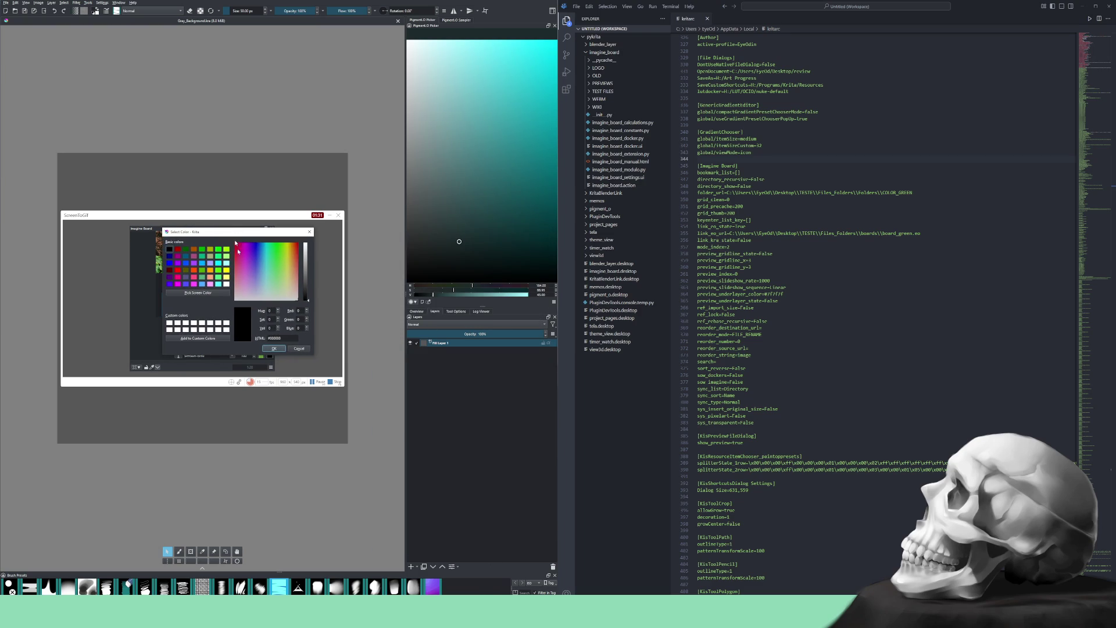
{"action": "double_click", "coordinate": [277, 338]}
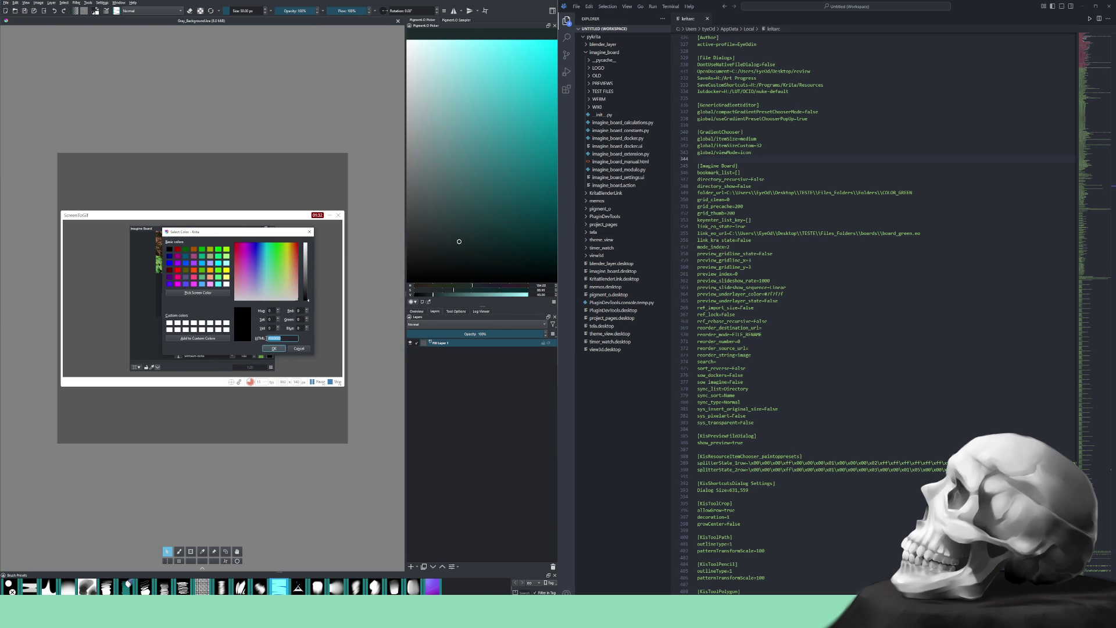
{"action": "type", "text": "#1c2a2b"}
{"action": "left_click", "coordinate": [274, 348]}
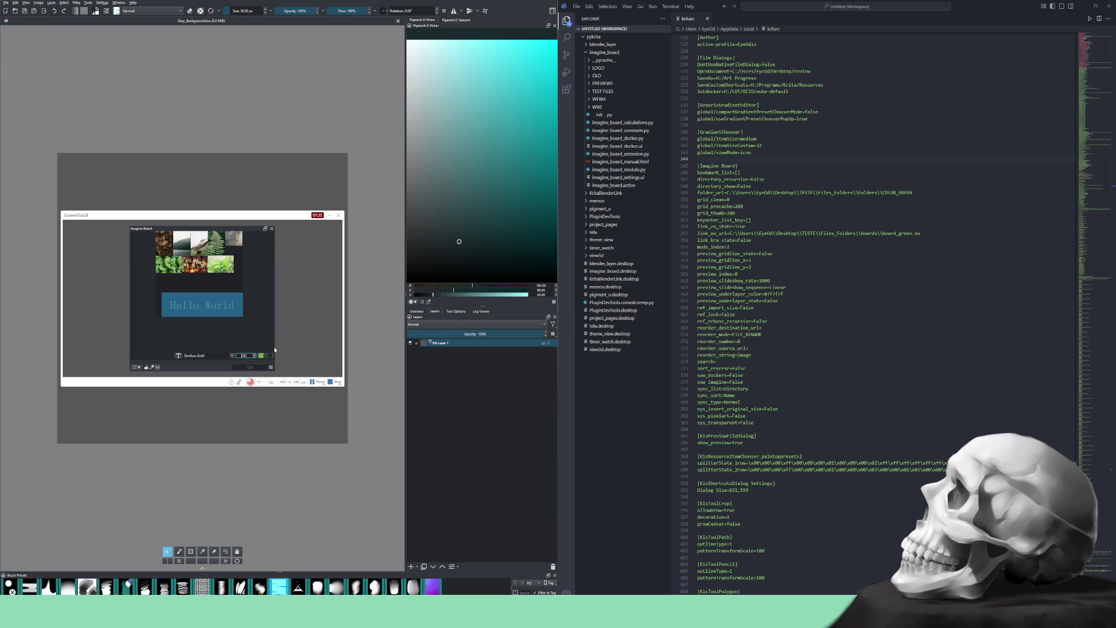
{"action": "left_click", "coordinate": [208, 328]}
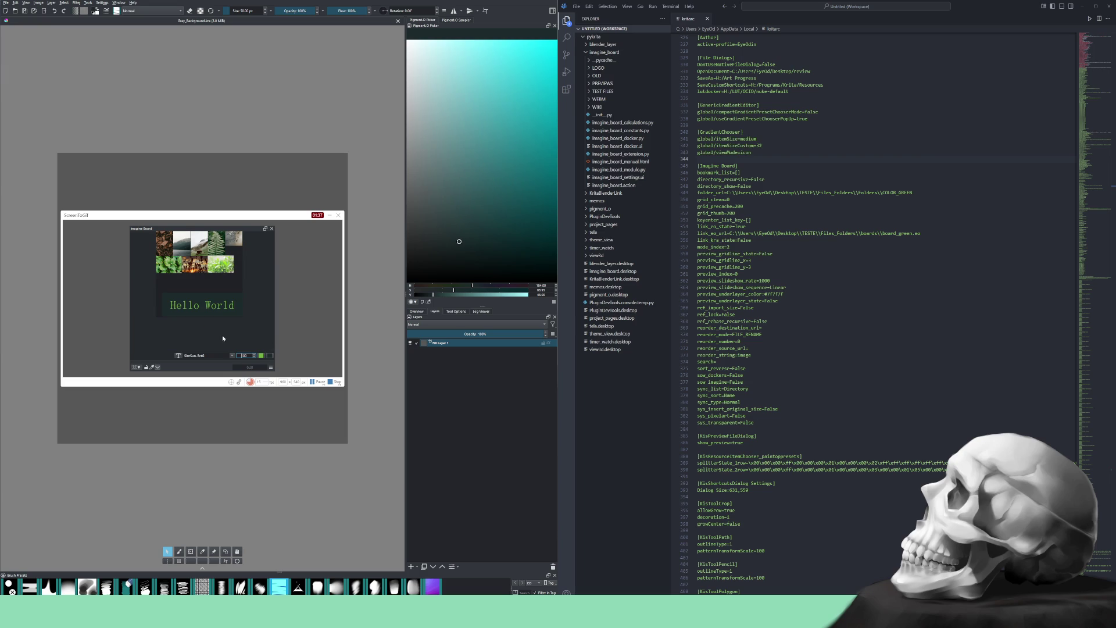
{"action": "left_click", "coordinate": [158, 367]}
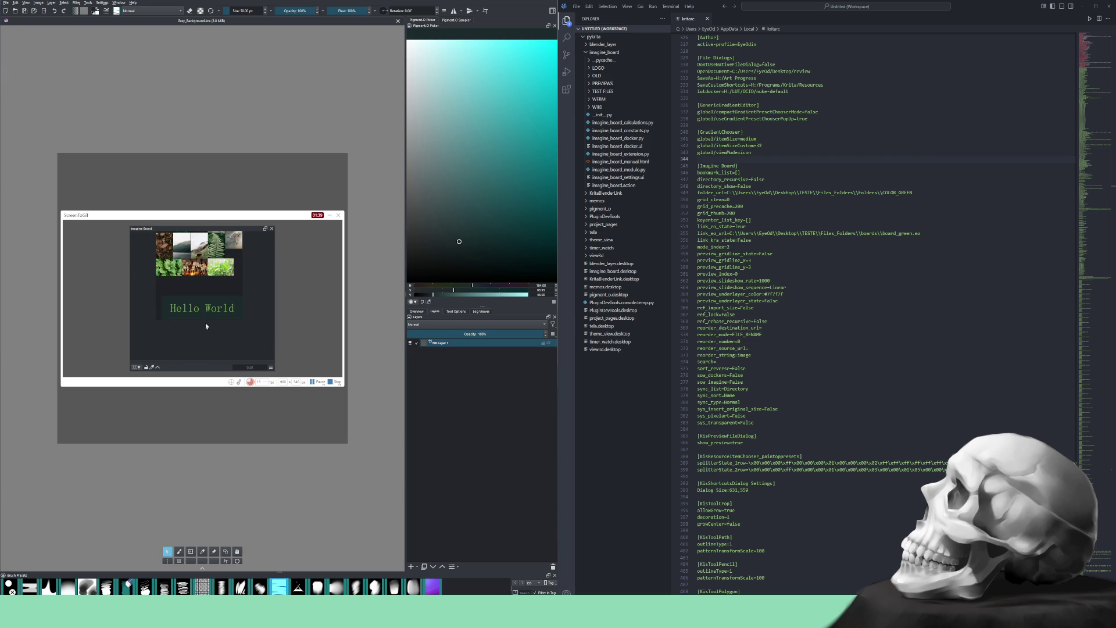
Nudge the Hello World label slightly up, then stop the ScreenToGif recording
{"action": "left_click_drag", "start_coordinate": [202, 315], "coordinate": [185, 290]}
{"action": "scroll", "coordinate": [216, 317], "scroll_direction": "up", "scroll_amount": 5}
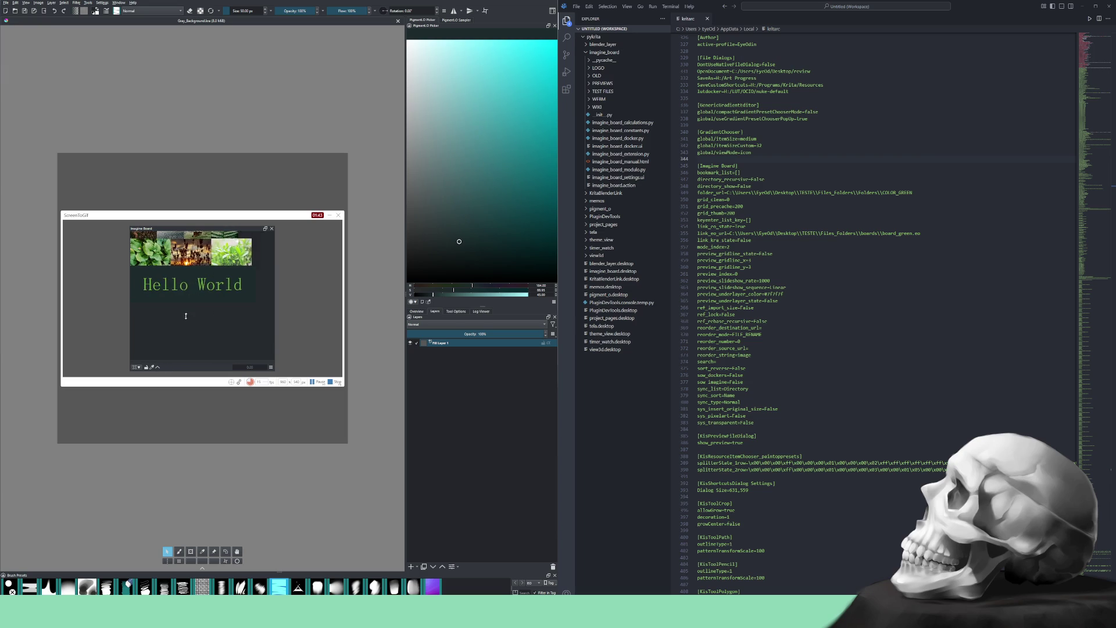
{"action": "scroll", "coordinate": [224, 324], "scroll_direction": "down", "scroll_amount": 3}
{"action": "scroll", "coordinate": [197, 323], "scroll_direction": "up", "scroll_amount": 2}
{"action": "scroll", "coordinate": [188, 322], "scroll_direction": "down", "scroll_amount": 3}
{"action": "scroll", "coordinate": [207, 314], "scroll_direction": "down", "scroll_amount": 2}
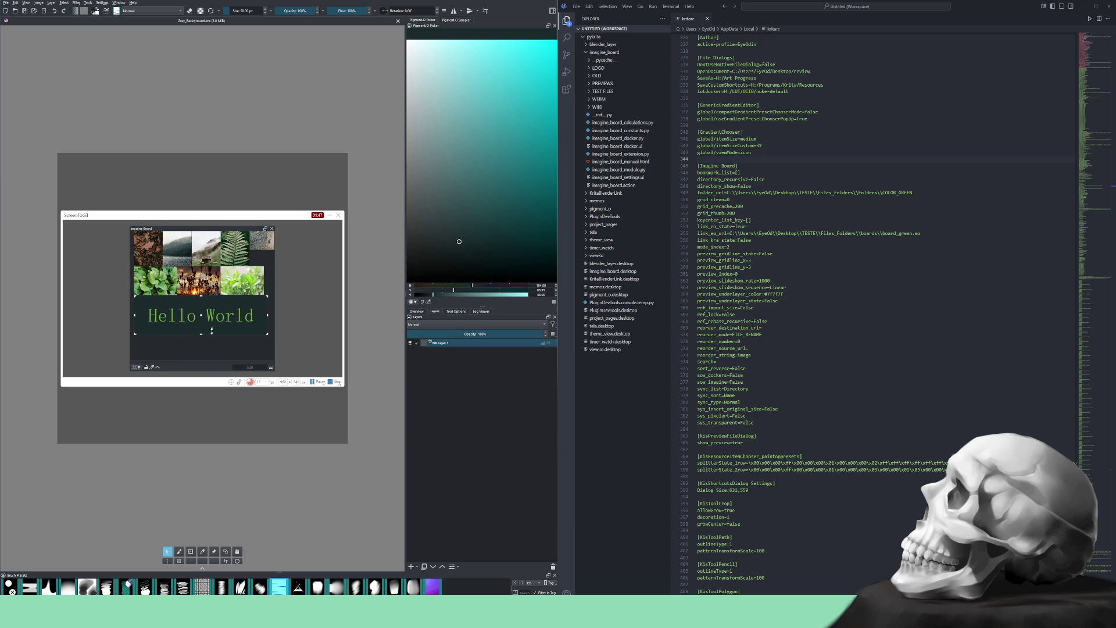
{"action": "left_click", "coordinate": [335, 381]}
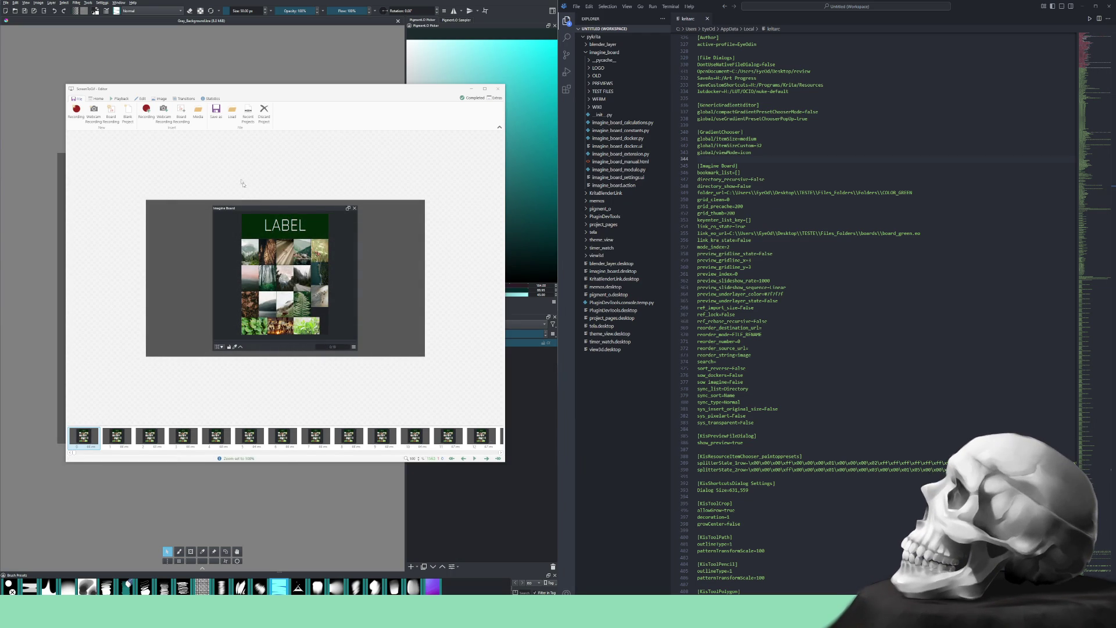
Export the LABEL board frames as a webm clip and check the encoding progress
{"action": "left_click", "coordinate": [215, 112]}
{"action": "left_click", "coordinate": [456, 344]}
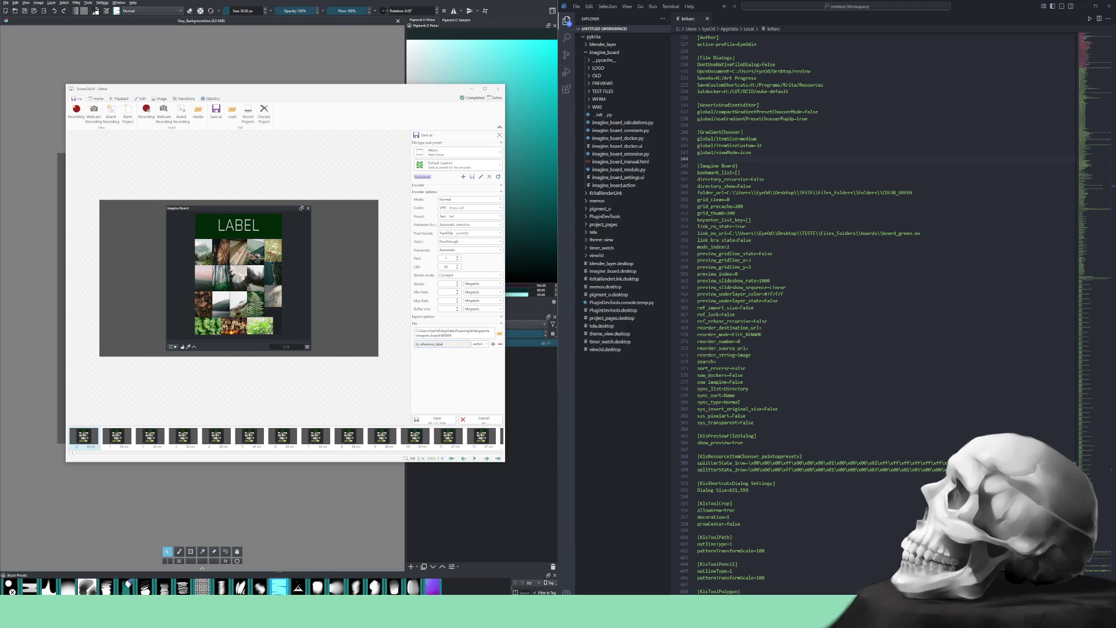
{"action": "left_click", "coordinate": [441, 417]}
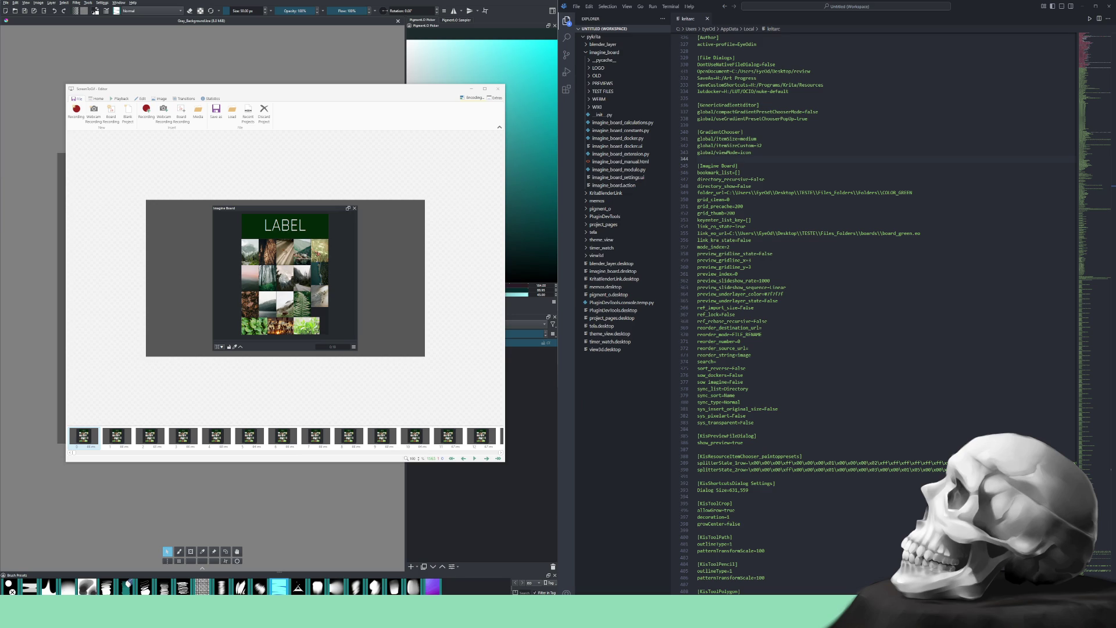
{"action": "left_click", "coordinate": [475, 97]}
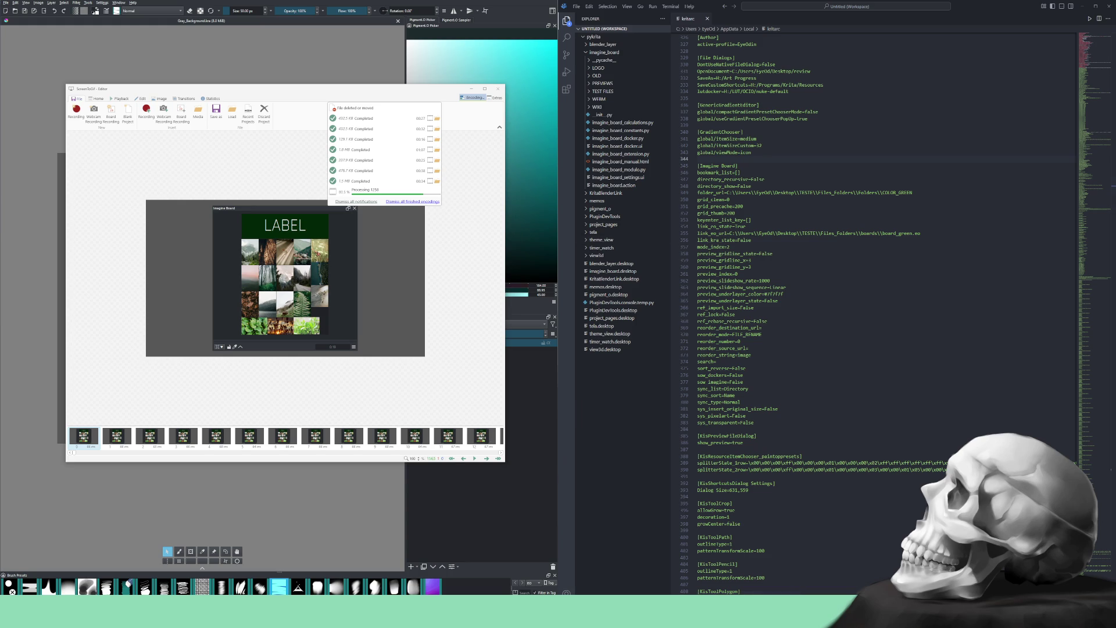
{"action": "key", "text": "Escape"}
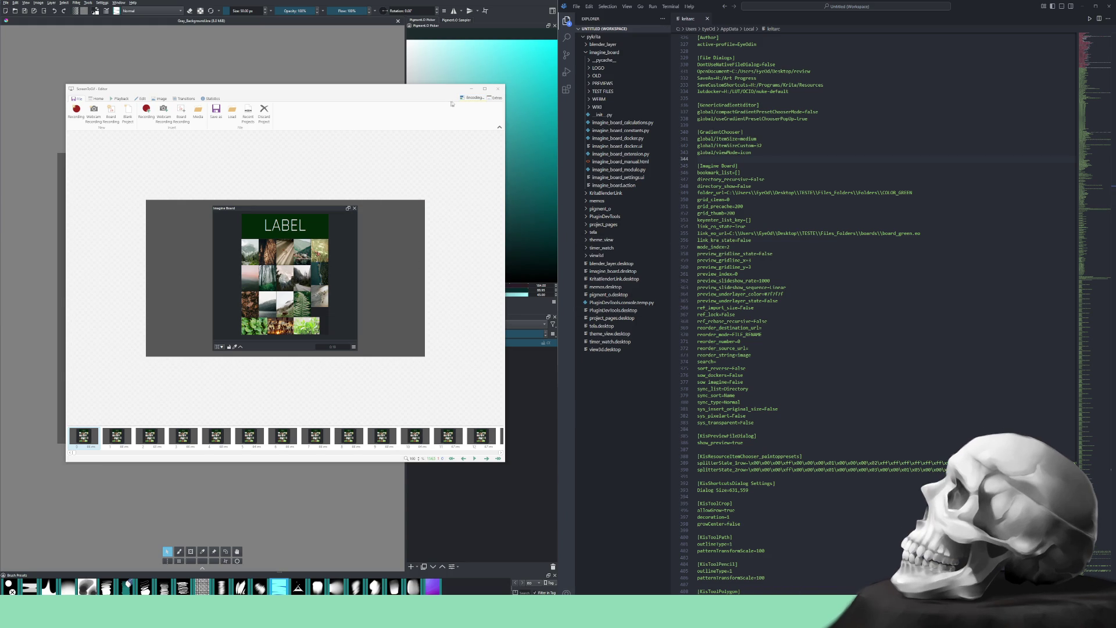
{"action": "left_click", "coordinate": [472, 97]}
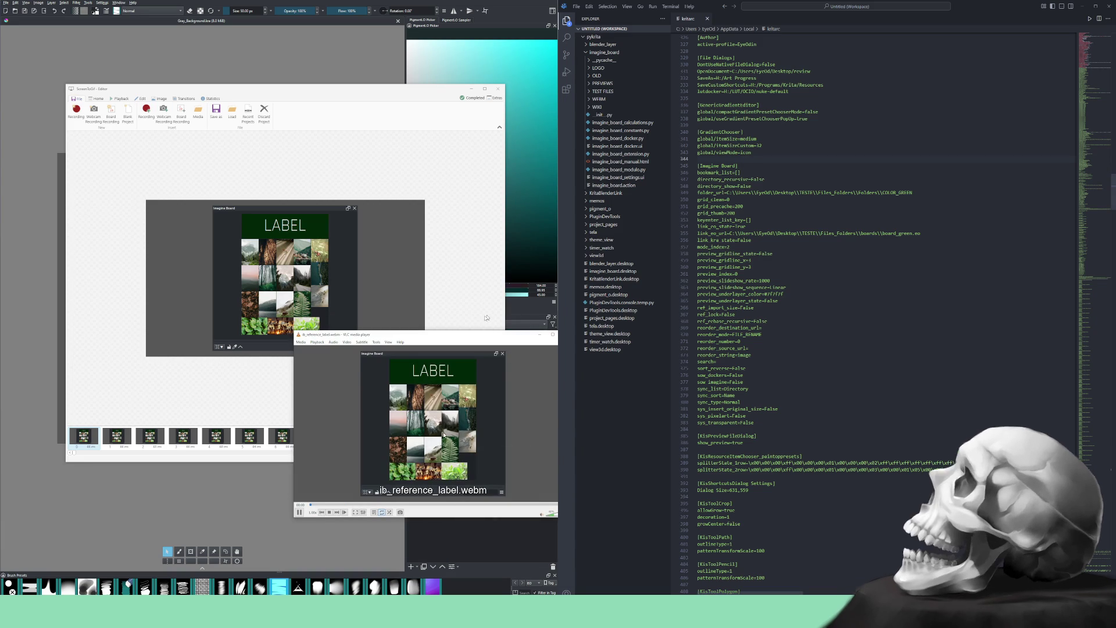
Move the VLC window playing ib_reference_label.webm up and to the left
{"action": "mouse_move", "coordinate": [475, 337]}
{"action": "left_mouse_down"}
{"action": "mouse_move", "coordinate": [439, 315]}
{"action": "mouse_move", "coordinate": [357, 201]}
{"action": "left_mouse_up"}
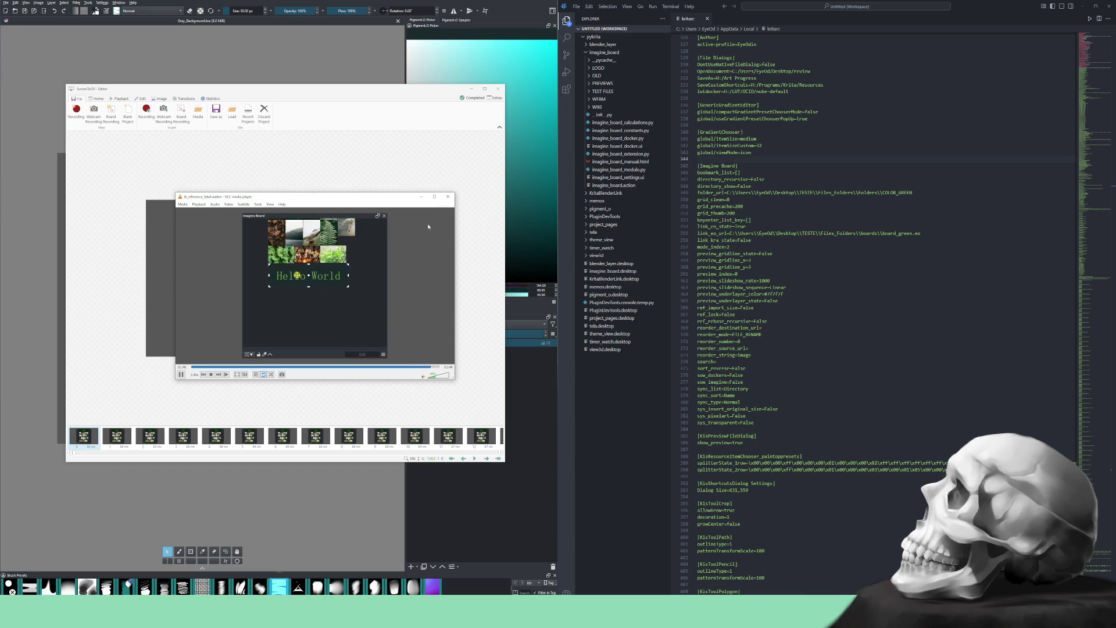
Close the VLC window playing the clip
{"action": "left_click", "coordinate": [446, 199]}
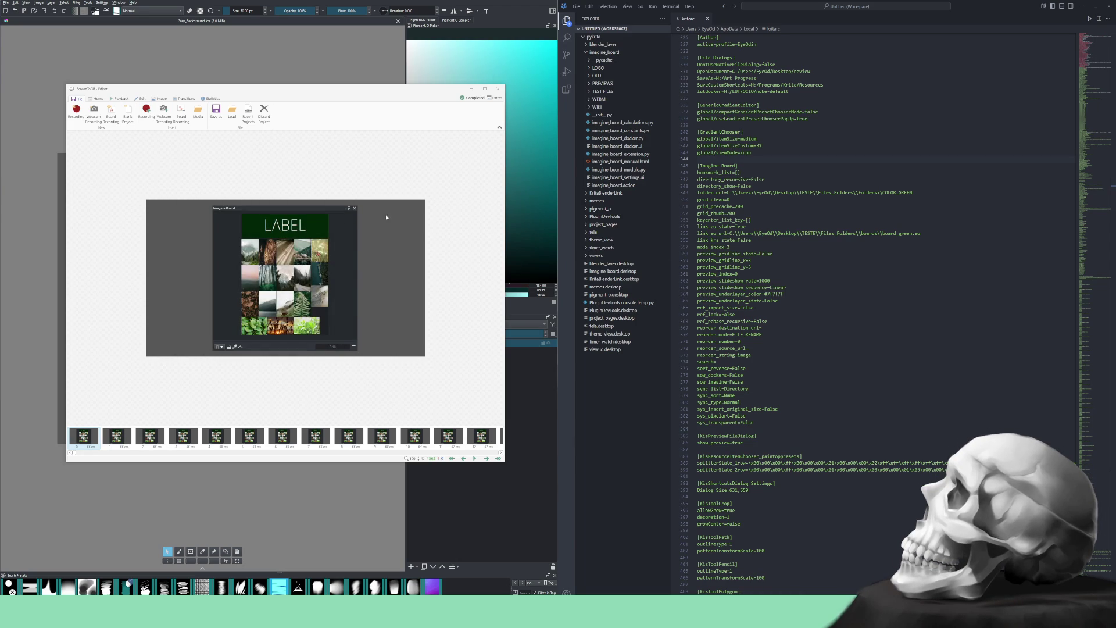
Discard the LABEL recording project and switch from the editor to the recorder
{"action": "left_click", "coordinate": [262, 112]}
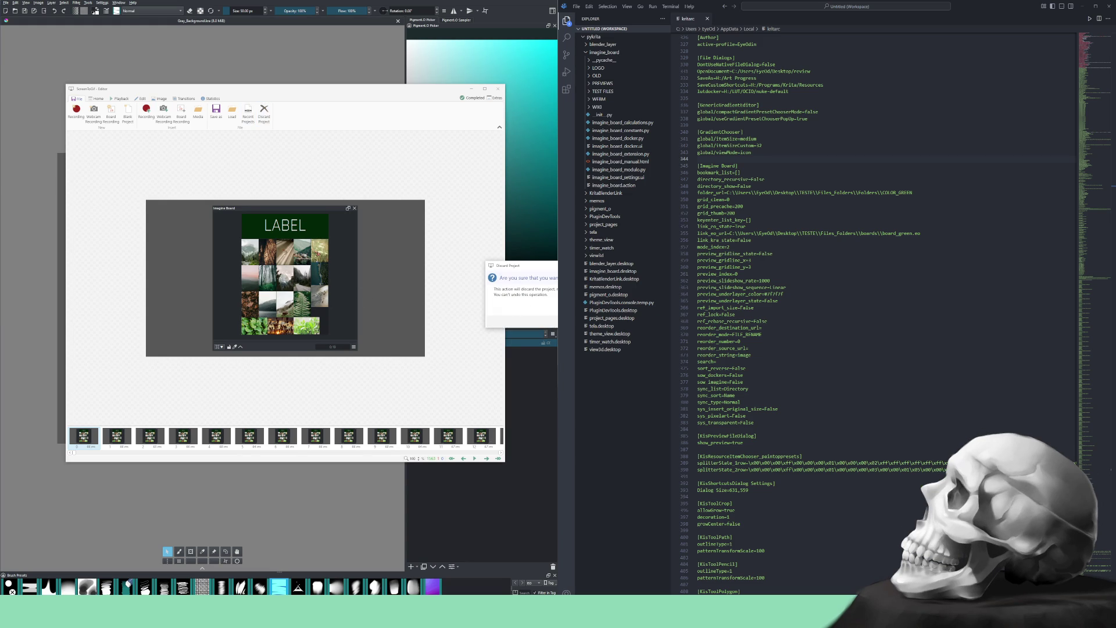
{"action": "key", "text": "Return"}
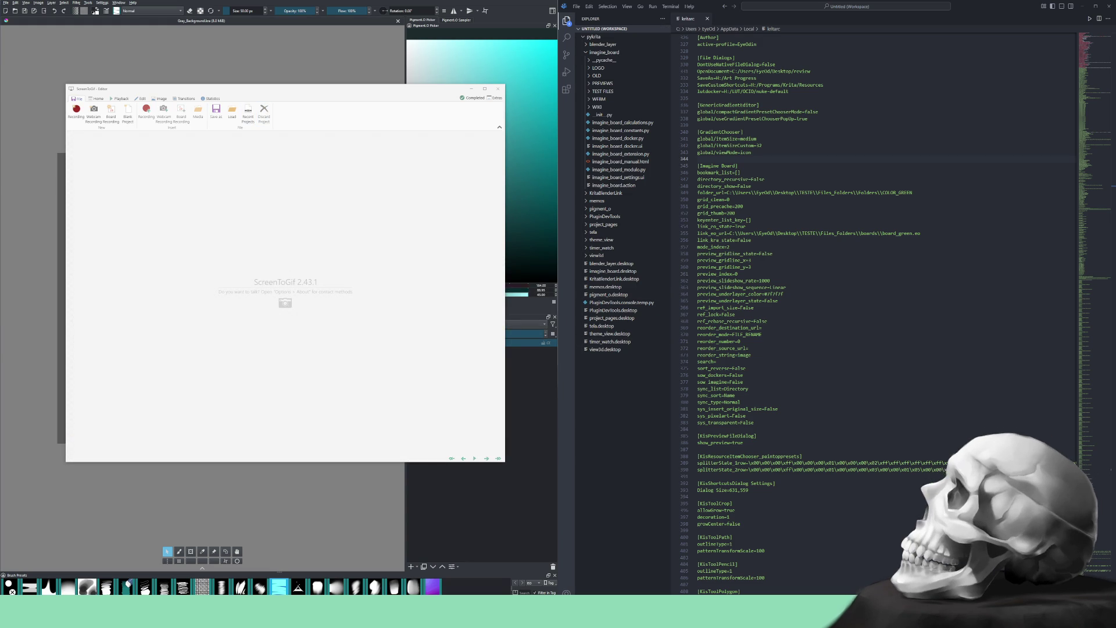
{"action": "left_click", "coordinate": [76, 110]}
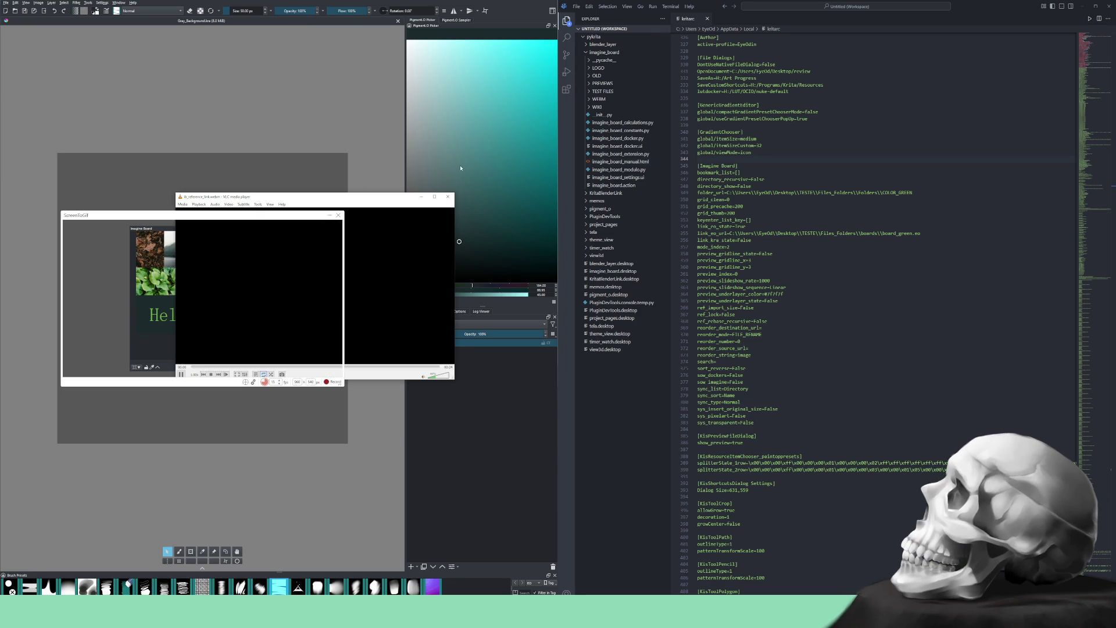
Move the VLC clip window aside, then quit VLC with Ctrl+Q
{"action": "mouse_move", "coordinate": [328, 203]}
{"action": "left_mouse_down"}
{"action": "mouse_move", "coordinate": [416, 228]}
{"action": "mouse_move", "coordinate": [437, 267]}
{"action": "left_mouse_up"}
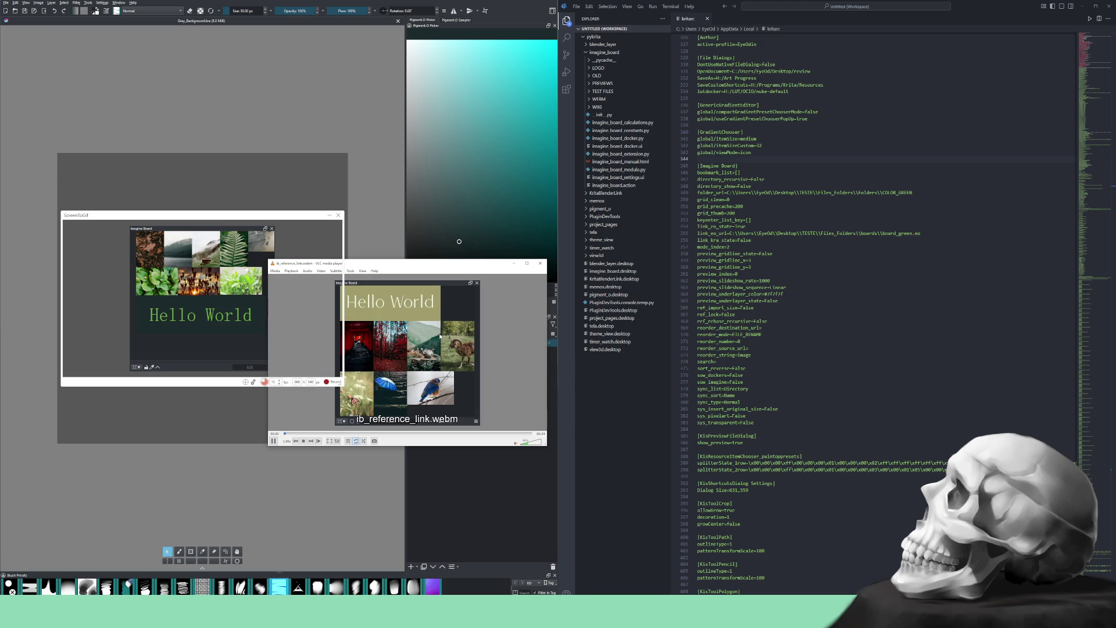
{"action": "key", "text": "ctrl+q"}
Delete the Hello World pin and fit the Imagine Board to its images
{"action": "right_click", "coordinate": [177, 317]}
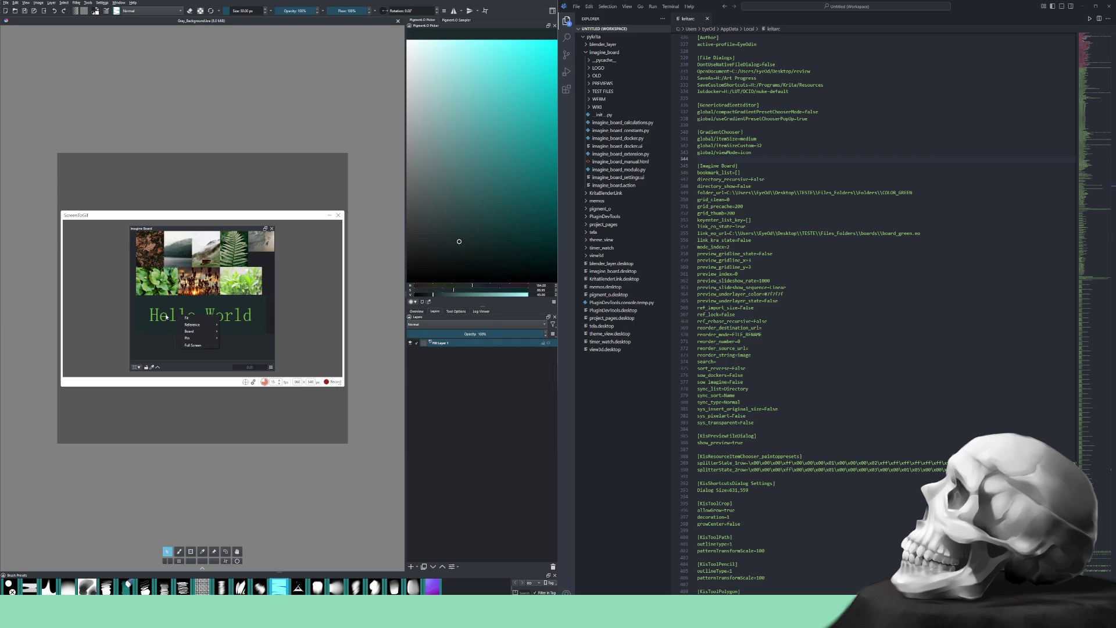
{"action": "mouse_move", "coordinate": [195, 337]}
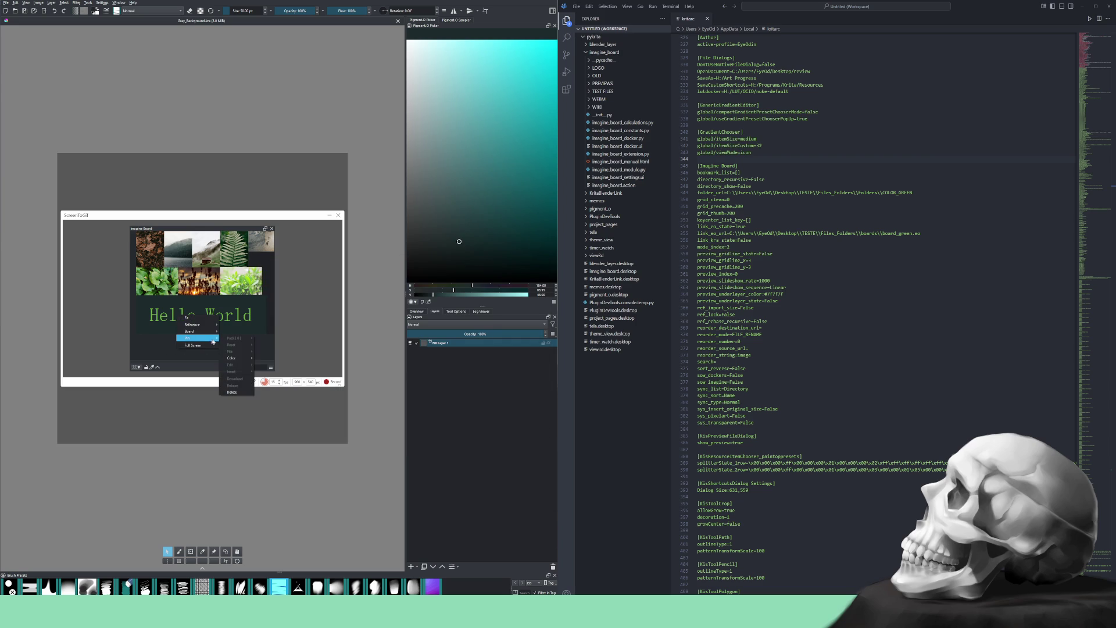
{"action": "left_click", "coordinate": [233, 392]}
{"action": "right_click", "coordinate": [197, 313]}
{"action": "left_click", "coordinate": [203, 314]}
Save the current board and load the Gray_Background.kra board
{"action": "right_click", "coordinate": [203, 300]}
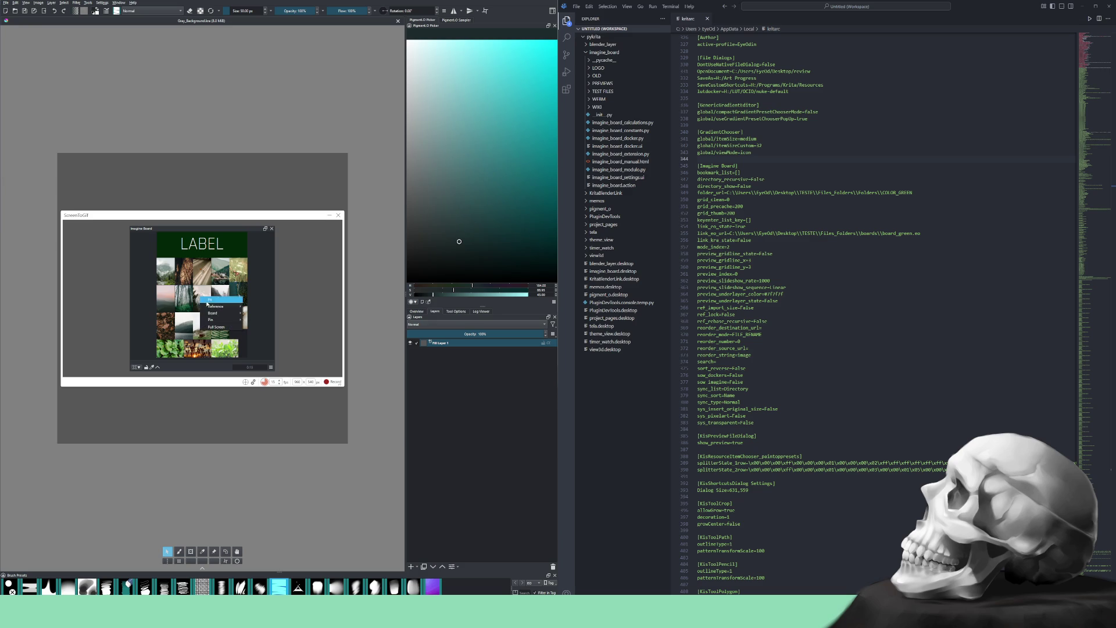
{"action": "mouse_move", "coordinate": [210, 320]}
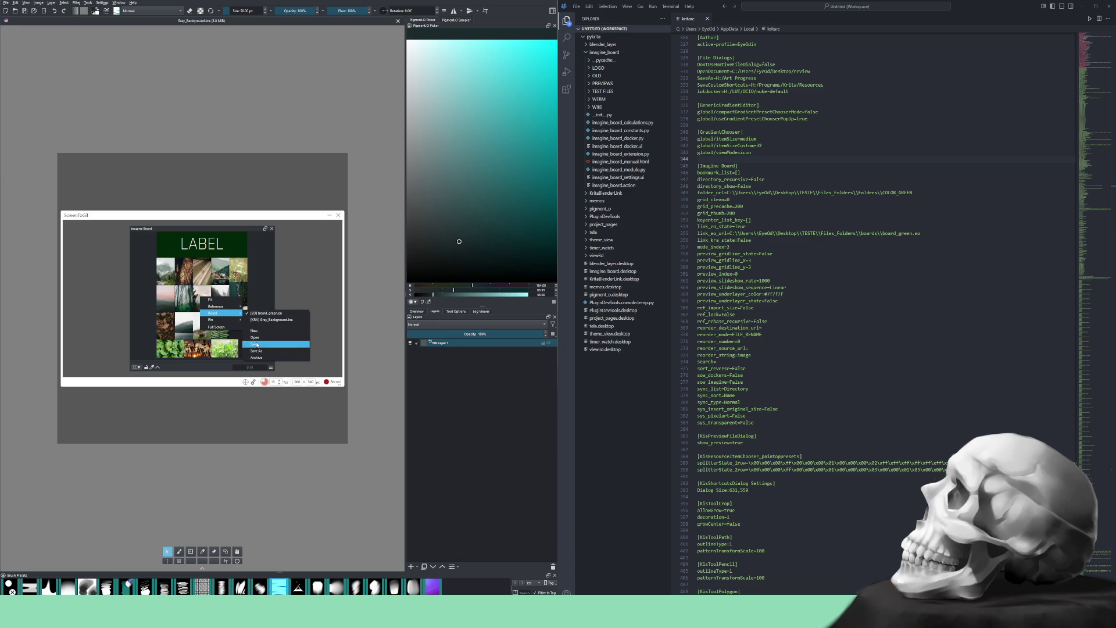
{"action": "left_click", "coordinate": [257, 345]}
{"action": "right_click", "coordinate": [210, 299]}
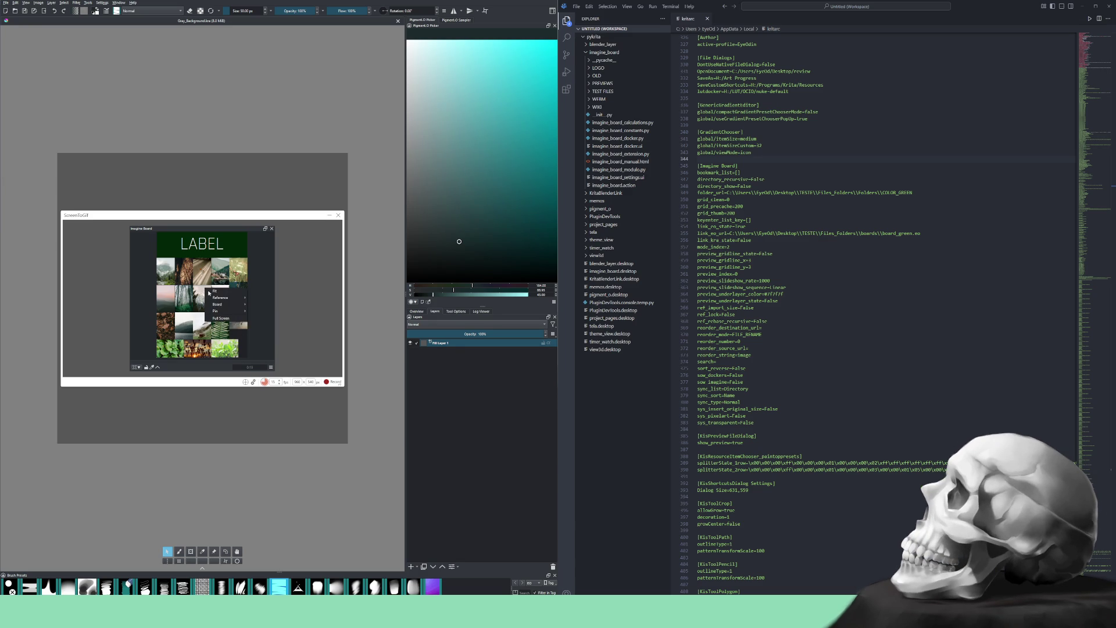
{"action": "mouse_move", "coordinate": [222, 306]}
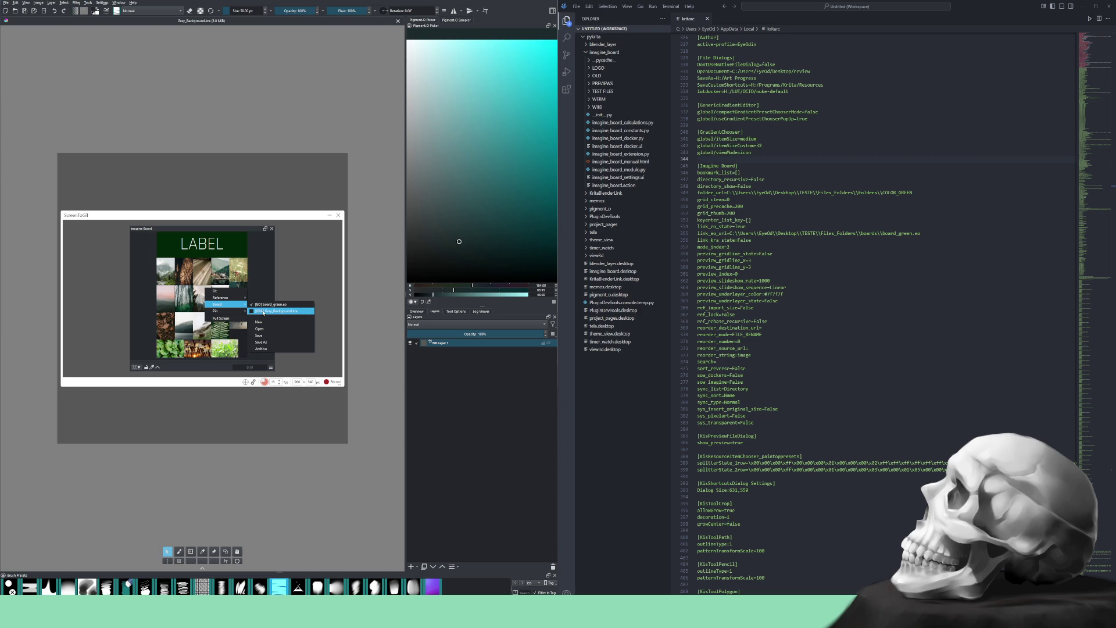
{"action": "left_click", "coordinate": [267, 251]}
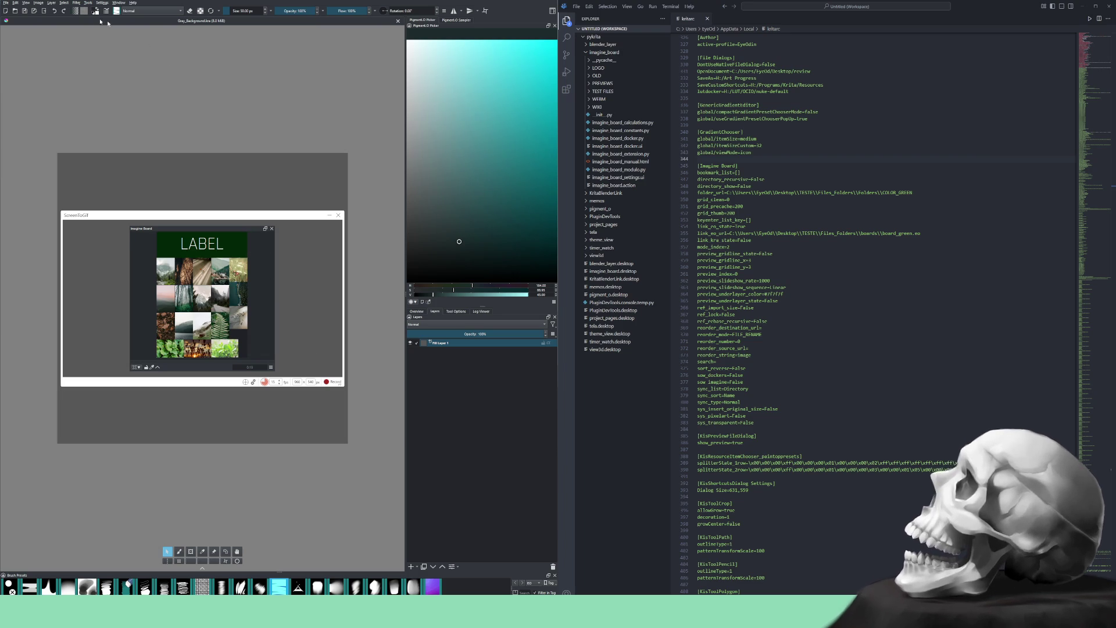
{"action": "left_click", "coordinate": [6, 2]}
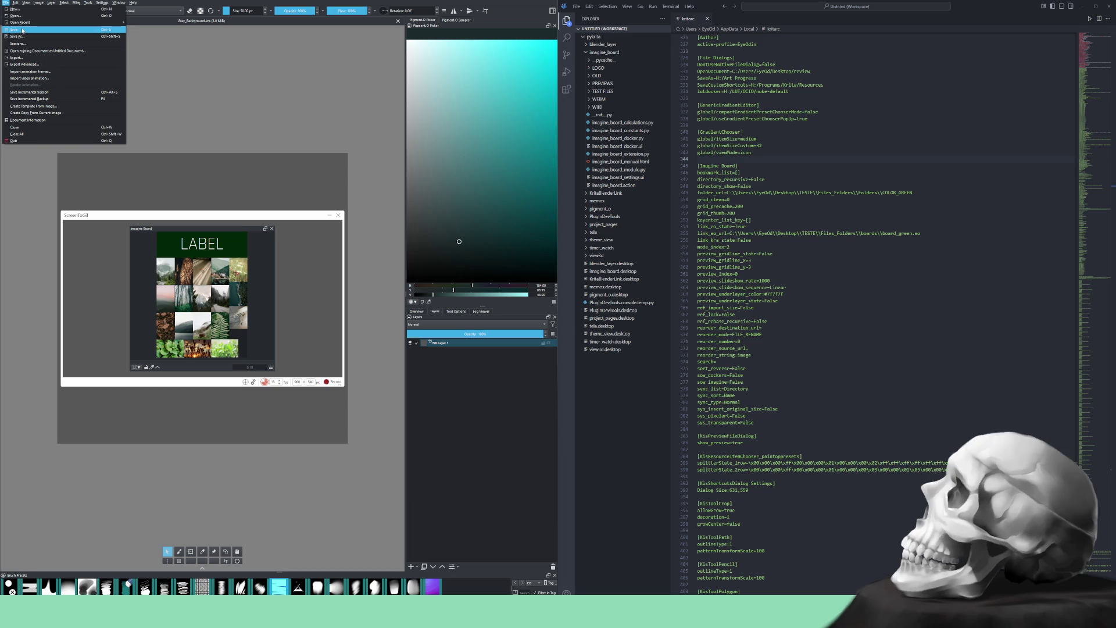
{"action": "mouse_move", "coordinate": [36, 24]}
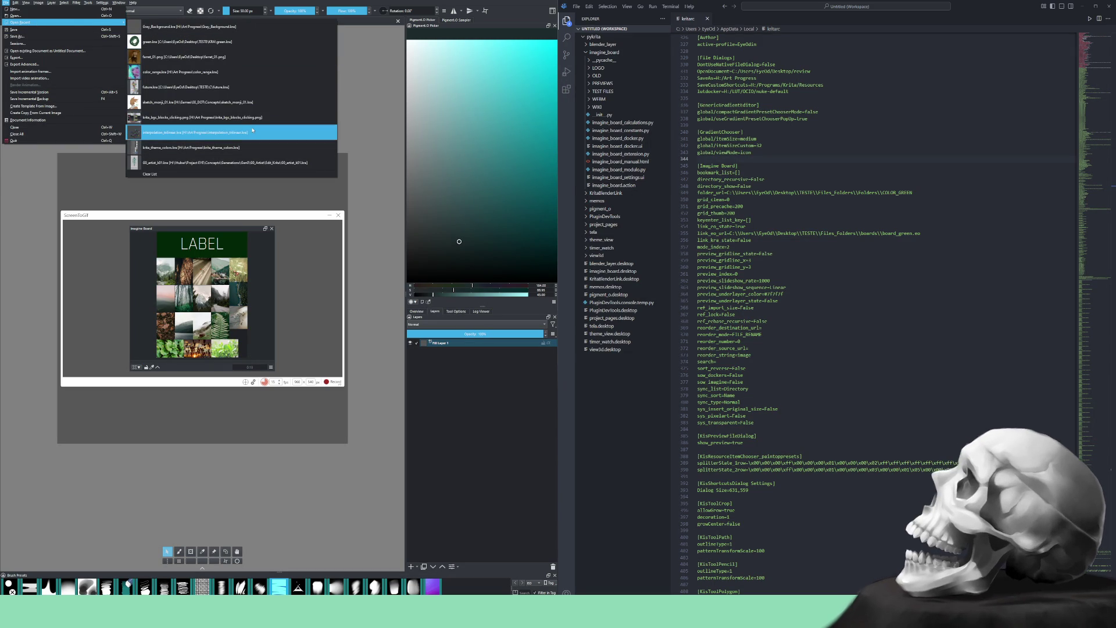
{"action": "key", "text": "Escape"}
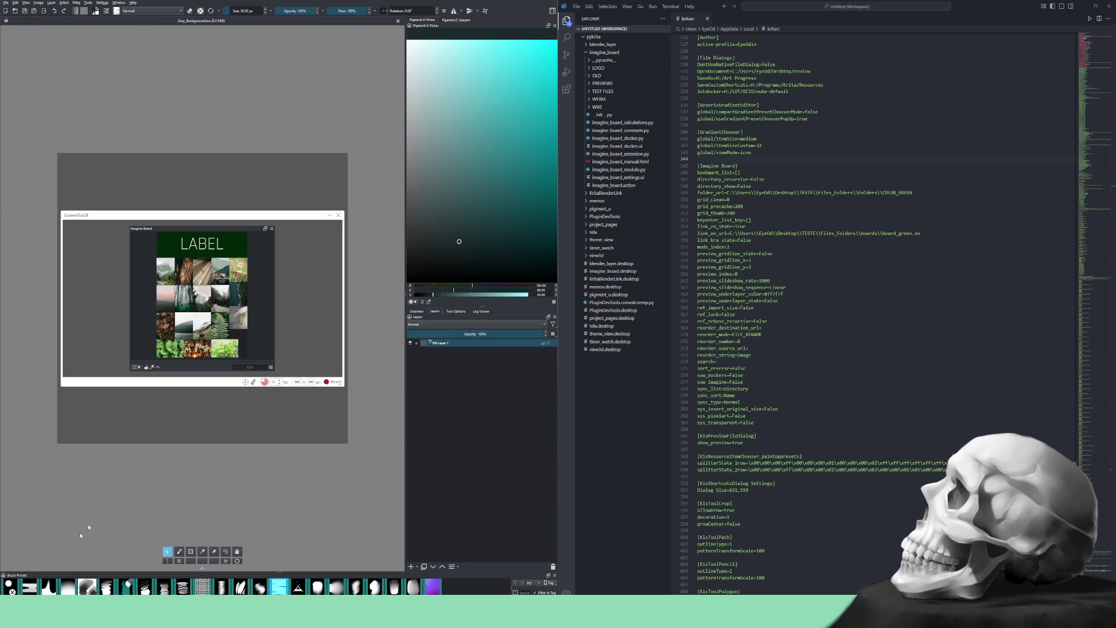
{"action": "mouse_move", "coordinate": [119, 610]}
{"action": "mouse_move", "coordinate": [142, 592]}
{"action": "mouse_move", "coordinate": [550, 315]}
{"action": "left_mouse_down"}
{"action": "mouse_move", "coordinate": [294, 169]}
{"action": "mouse_move", "coordinate": [295, 183]}
{"action": "left_mouse_up"}
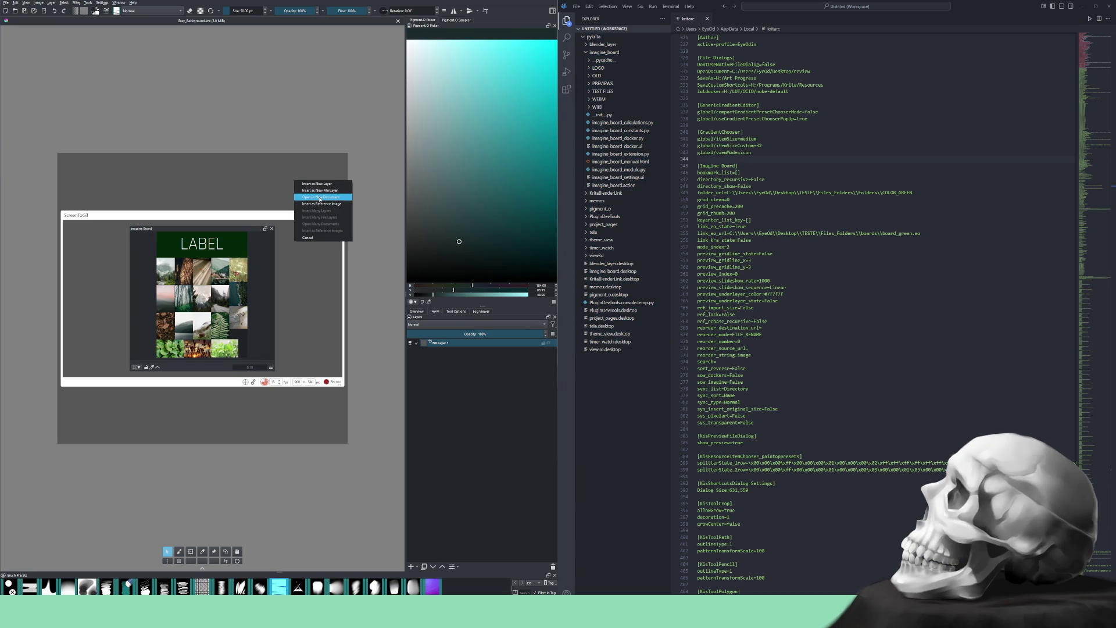
Open blue.kra as a new document, load the blue.kra board, and drop in the red-stroke image
{"action": "left_click", "coordinate": [317, 197]}
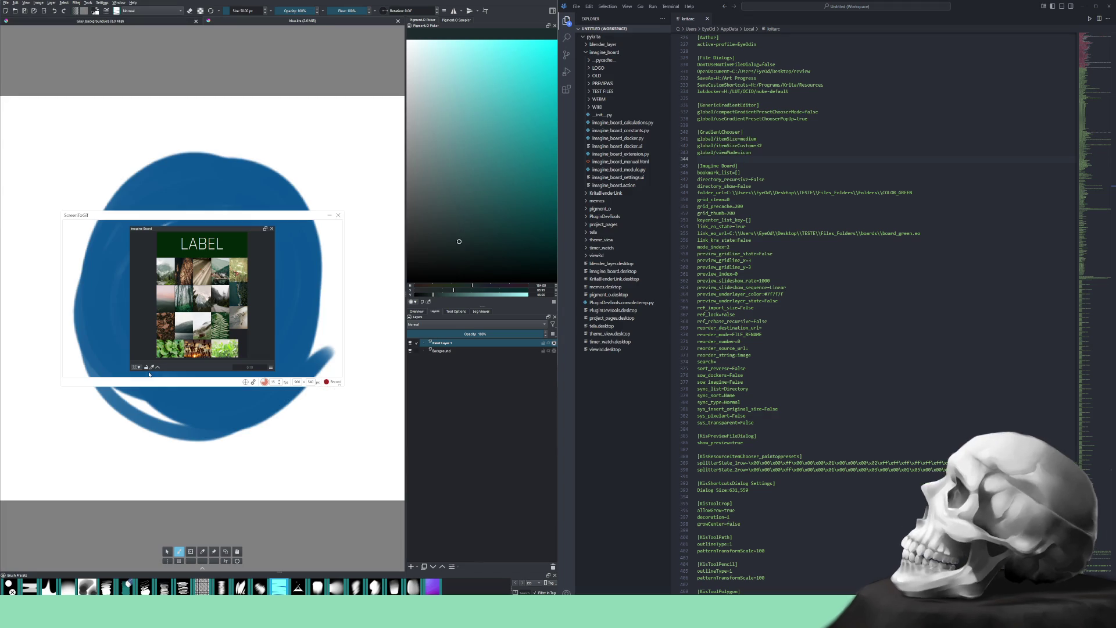
{"action": "right_click", "coordinate": [144, 287]}
{"action": "mouse_move", "coordinate": [165, 305]}
{"action": "left_click", "coordinate": [206, 312]}
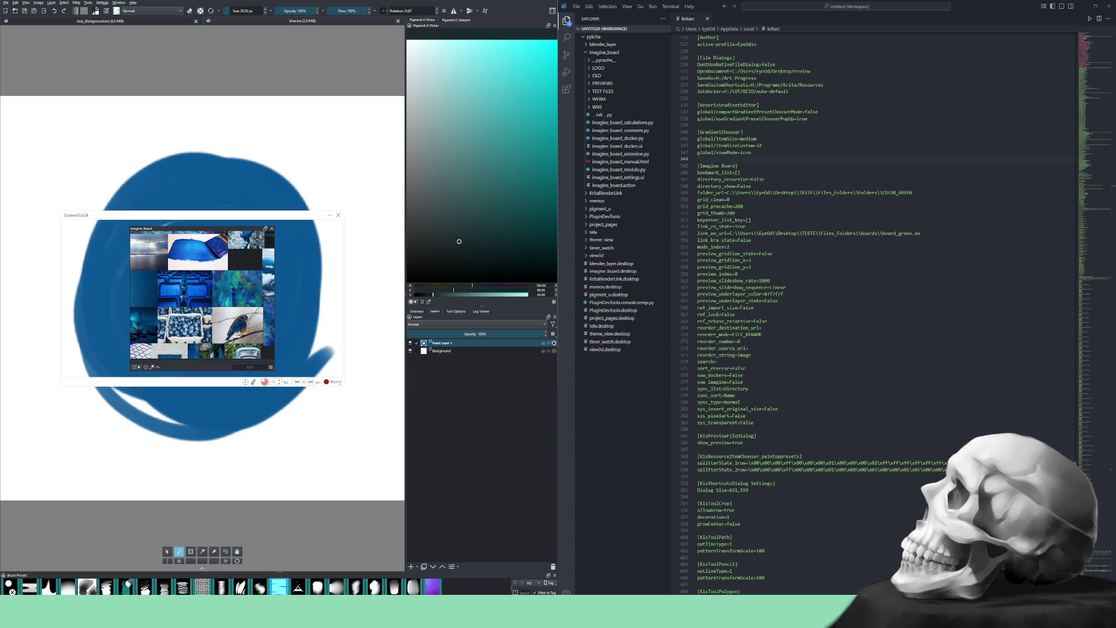
{"action": "left_click_drag", "start_coordinate": [348, 129], "coordinate": [260, 139]}
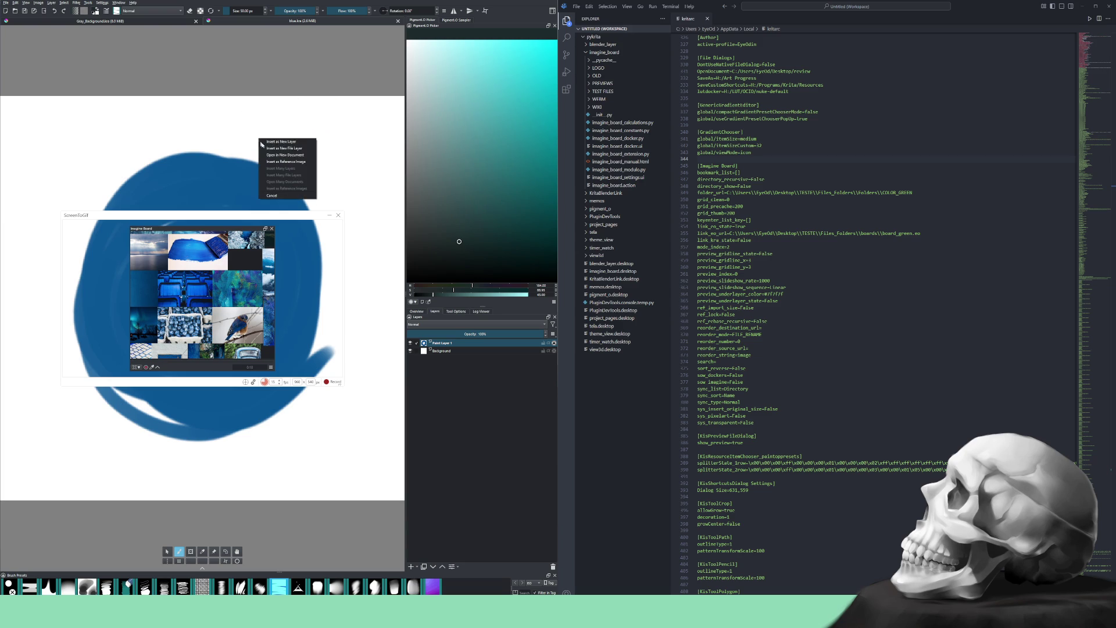
Open the red image as a new document, change tool, and zoom out to 50%
{"action": "left_click", "coordinate": [285, 161]}
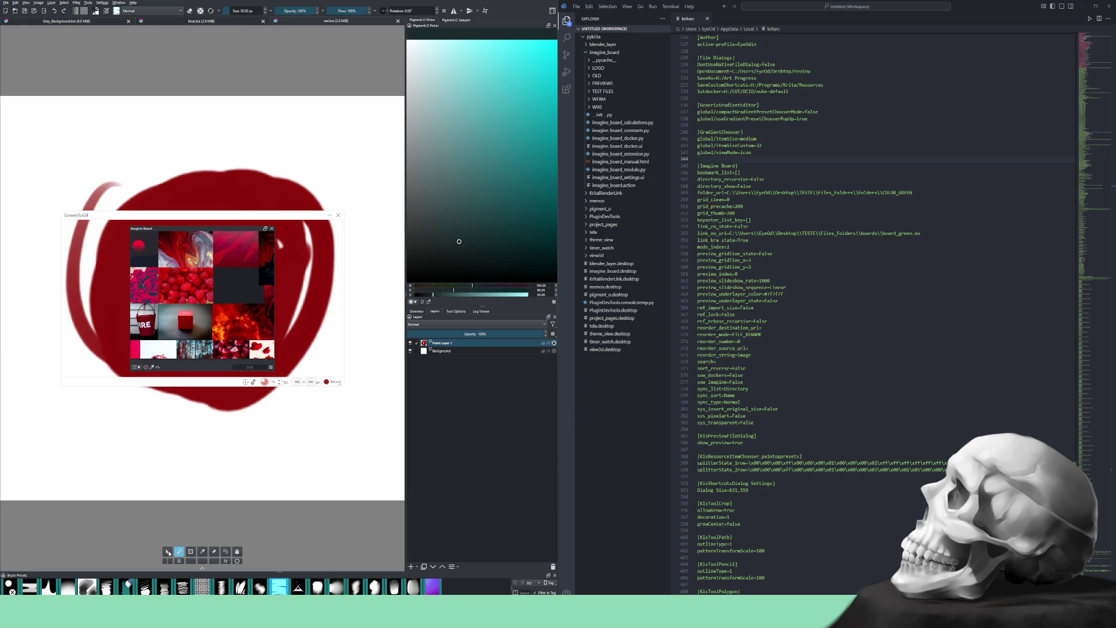
{"action": "left_click", "coordinate": [169, 553]}
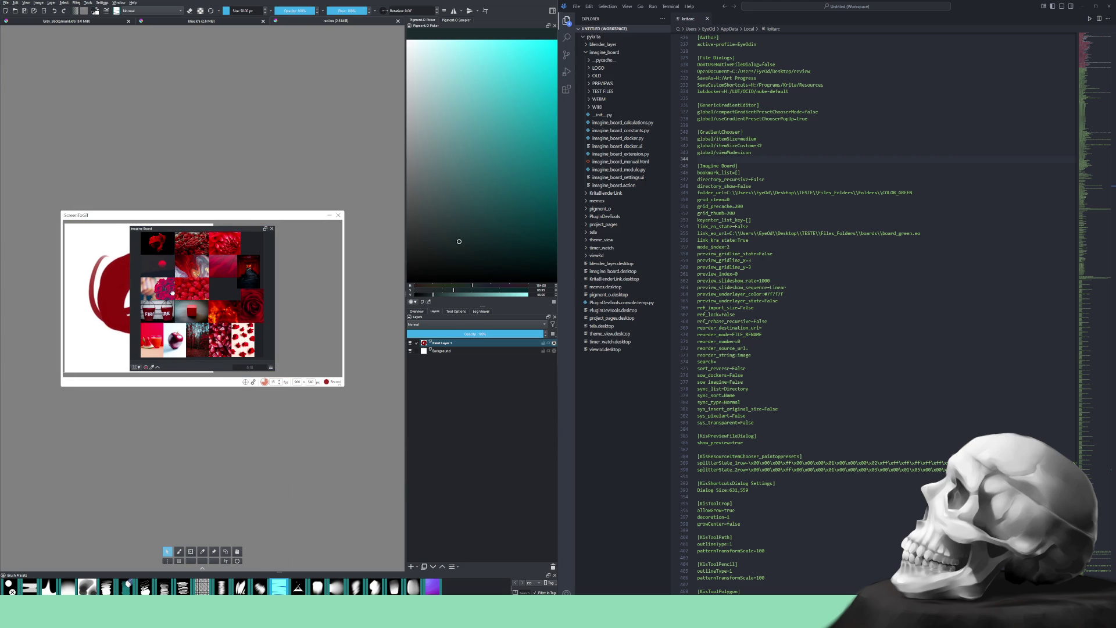
{"action": "key", "text": "minus"}
{"action": "left_click_drag", "start_coordinate": [70, 286], "coordinate": [73, 293]}
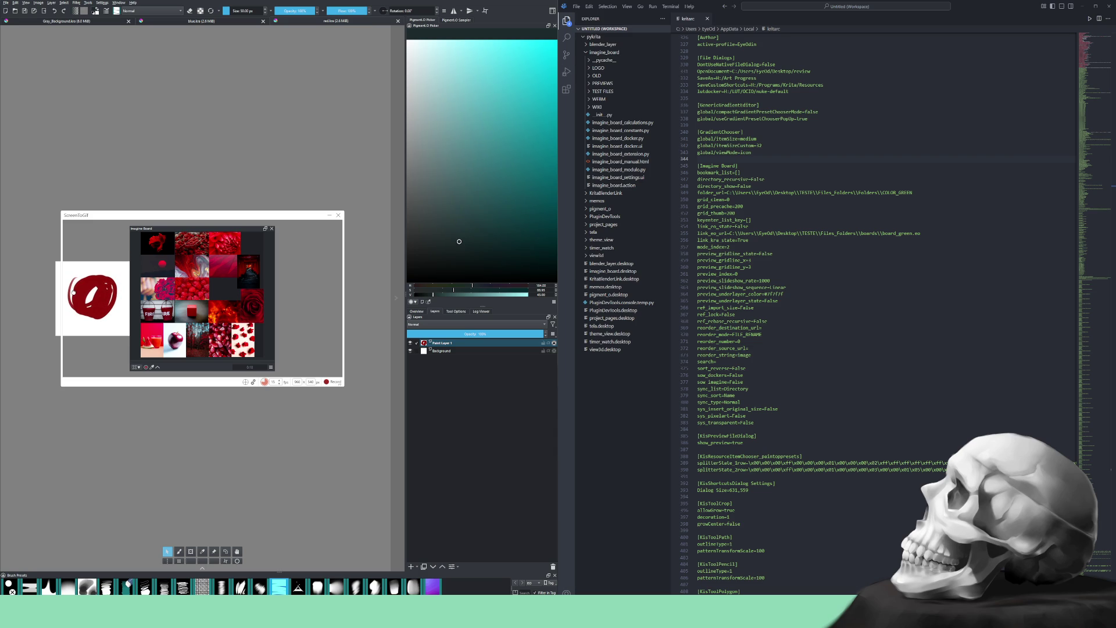
Zoom into the red canvas, then switch to the blue.kra document
{"action": "scroll", "coordinate": [81, 294], "scroll_direction": "down", "scroll_amount": 2}
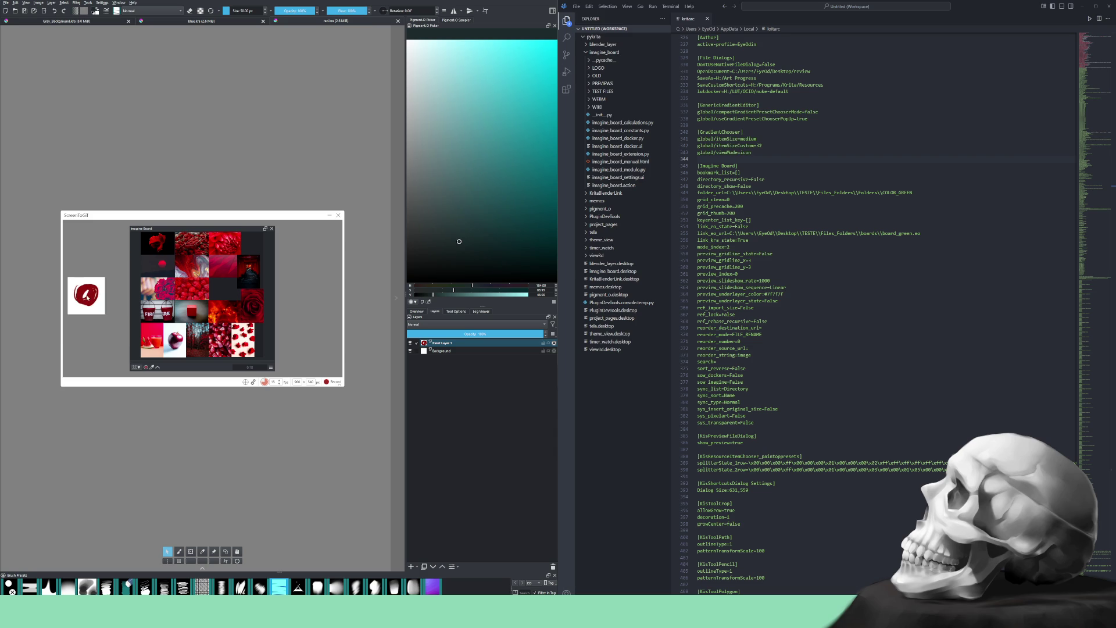
{"action": "scroll", "coordinate": [102, 311], "scroll_direction": "up", "scroll_amount": 2}
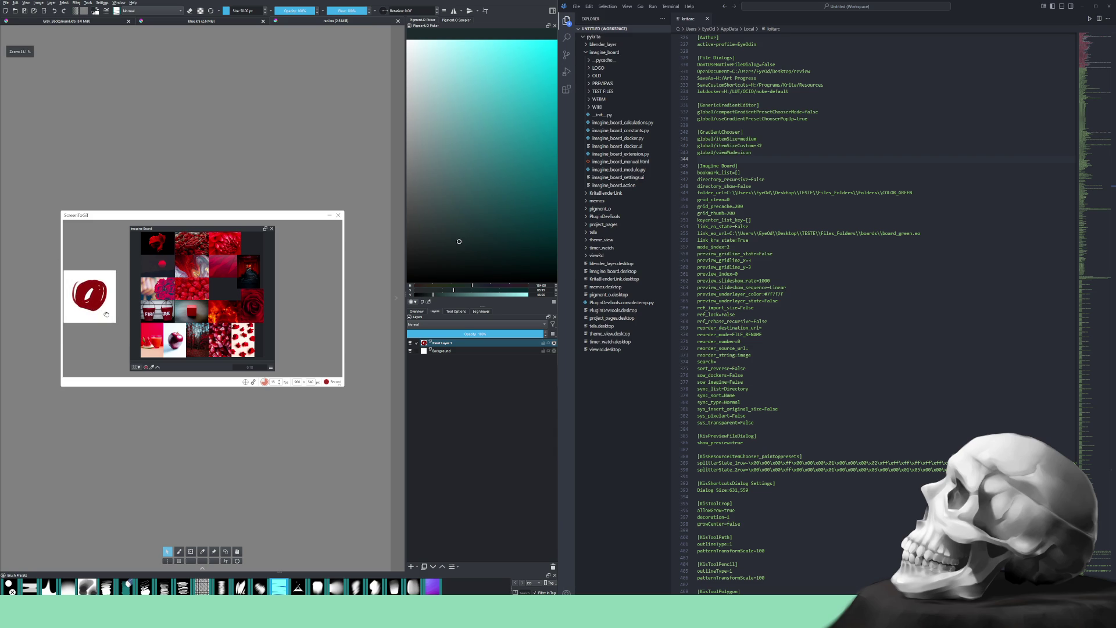
{"action": "scroll", "coordinate": [110, 317], "scroll_direction": "up", "scroll_amount": 3}
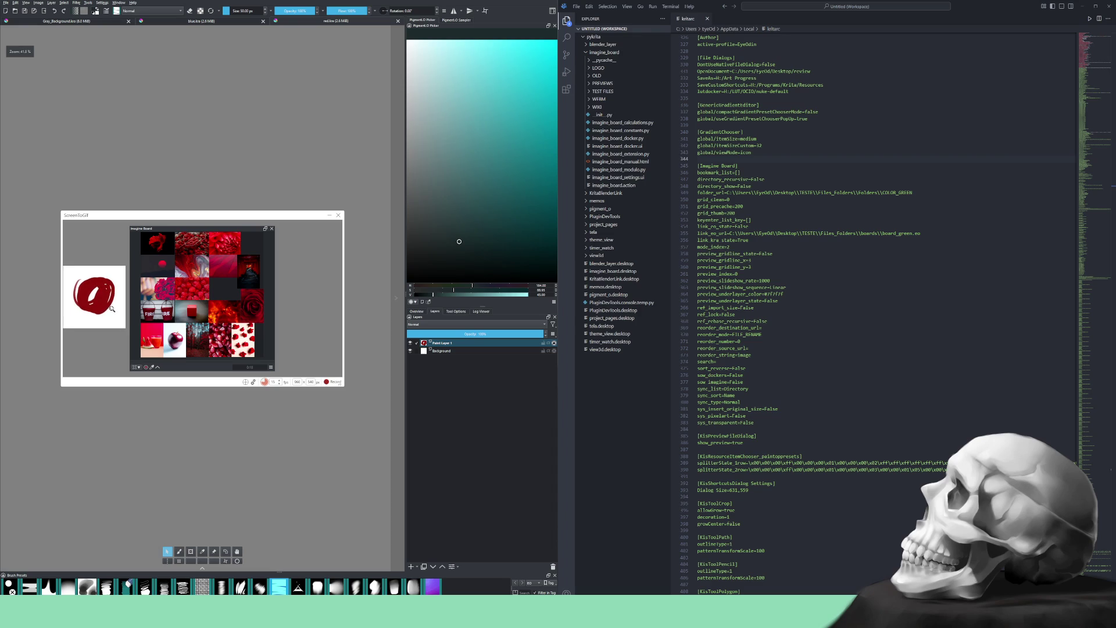
{"action": "scroll", "coordinate": [110, 314], "scroll_direction": "up", "scroll_amount": 2}
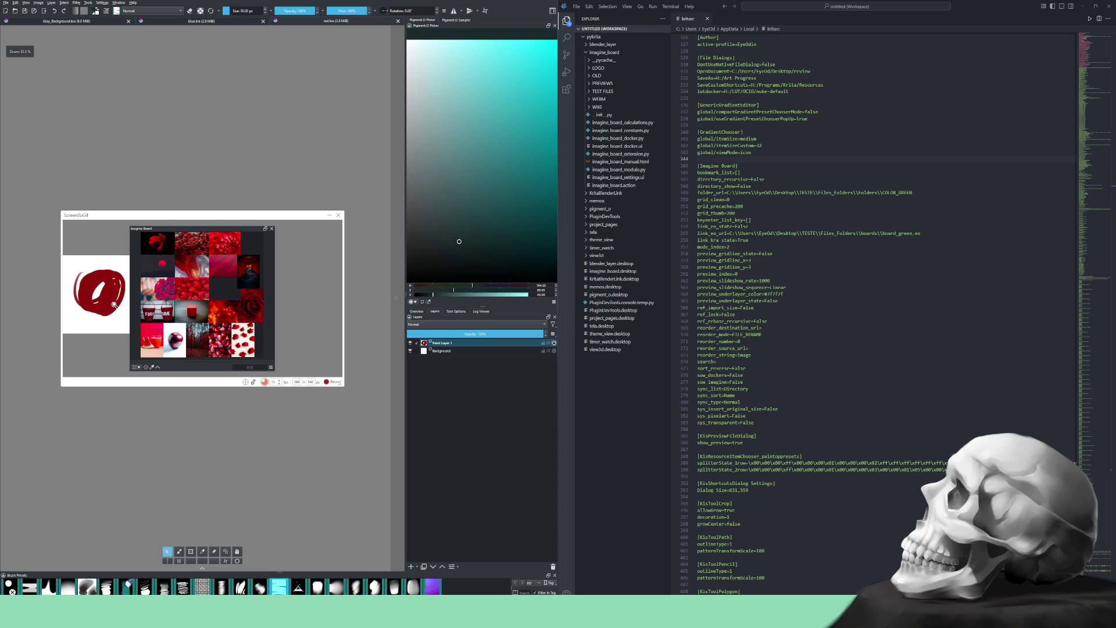
{"action": "scroll", "coordinate": [117, 305], "scroll_direction": "up", "scroll_amount": 2}
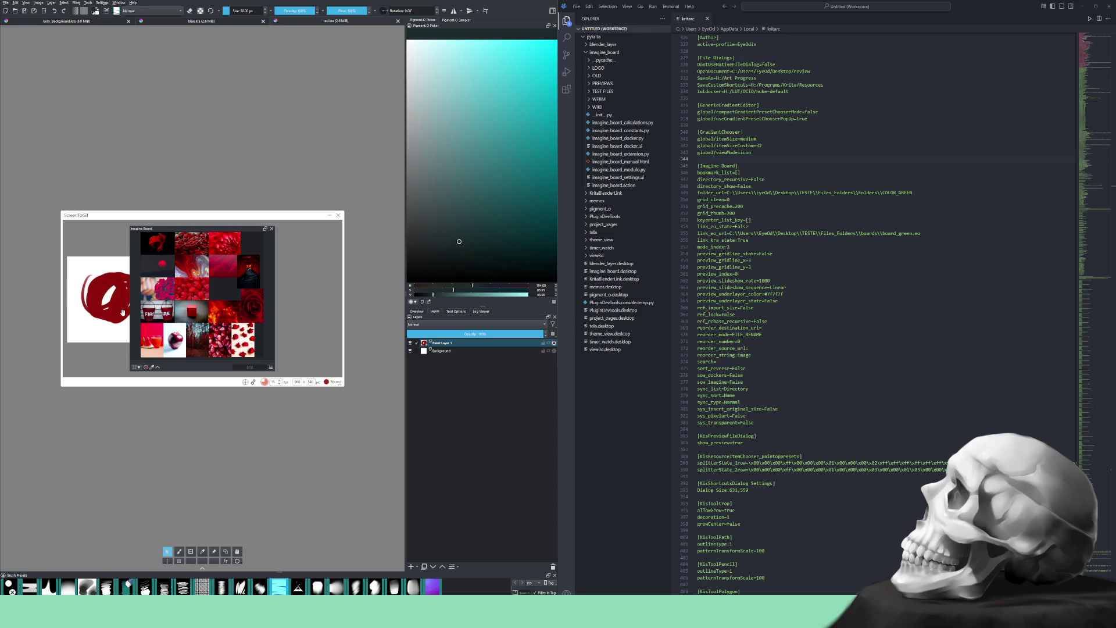
{"action": "left_click", "coordinate": [209, 22]}
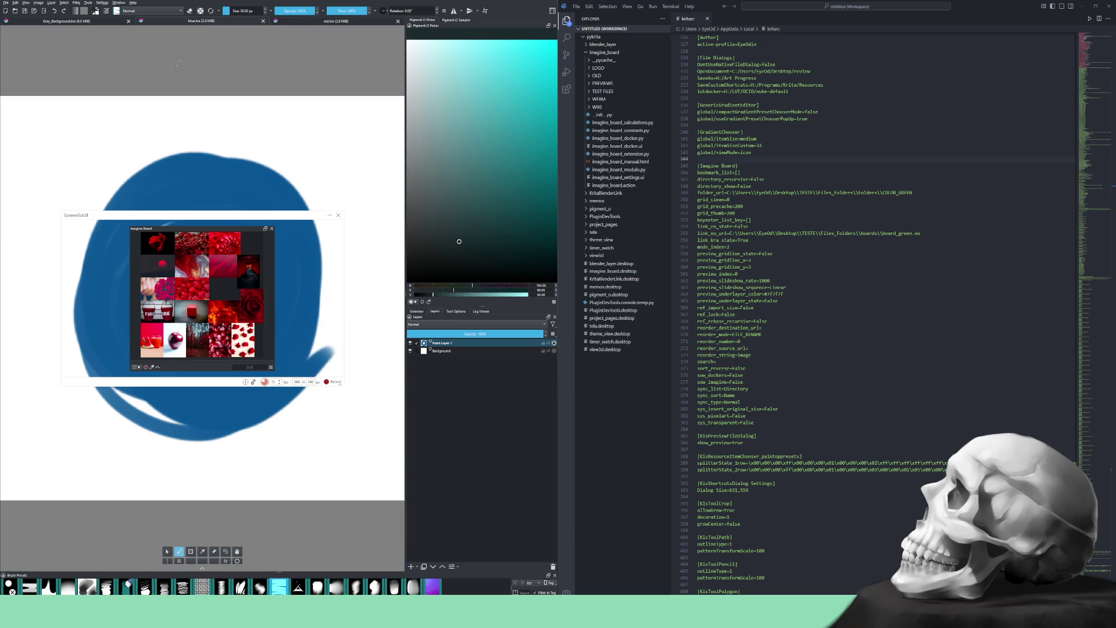
Zoom and pan the blue canvas so its board loads, then return to red.kra
{"action": "scroll", "coordinate": [136, 190], "scroll_direction": "down", "scroll_amount": 2}
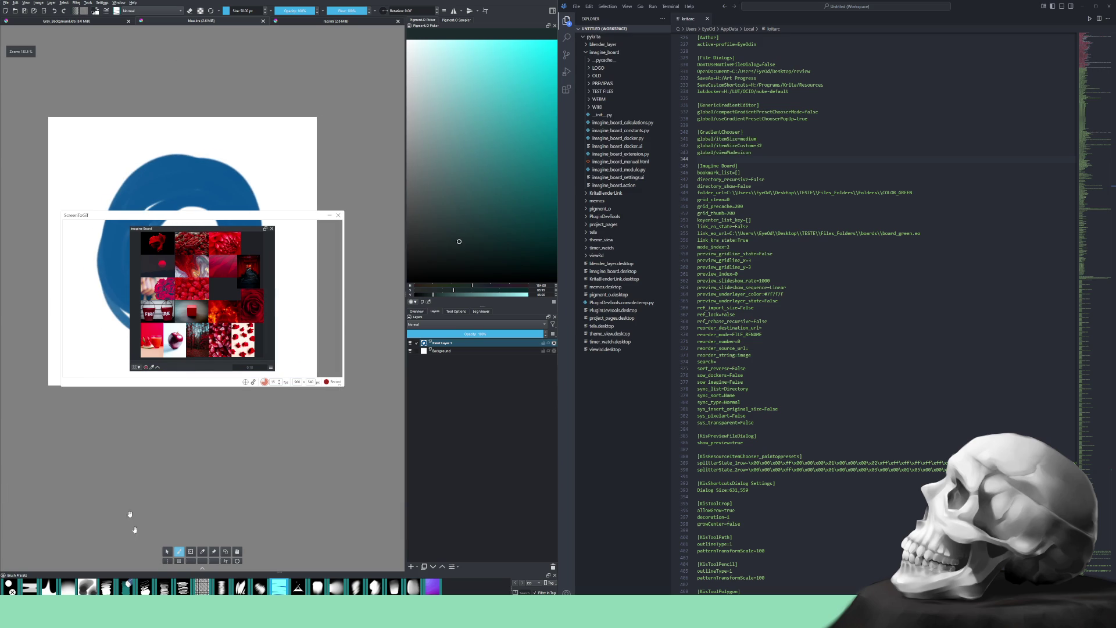
{"action": "left_click", "coordinate": [166, 551]}
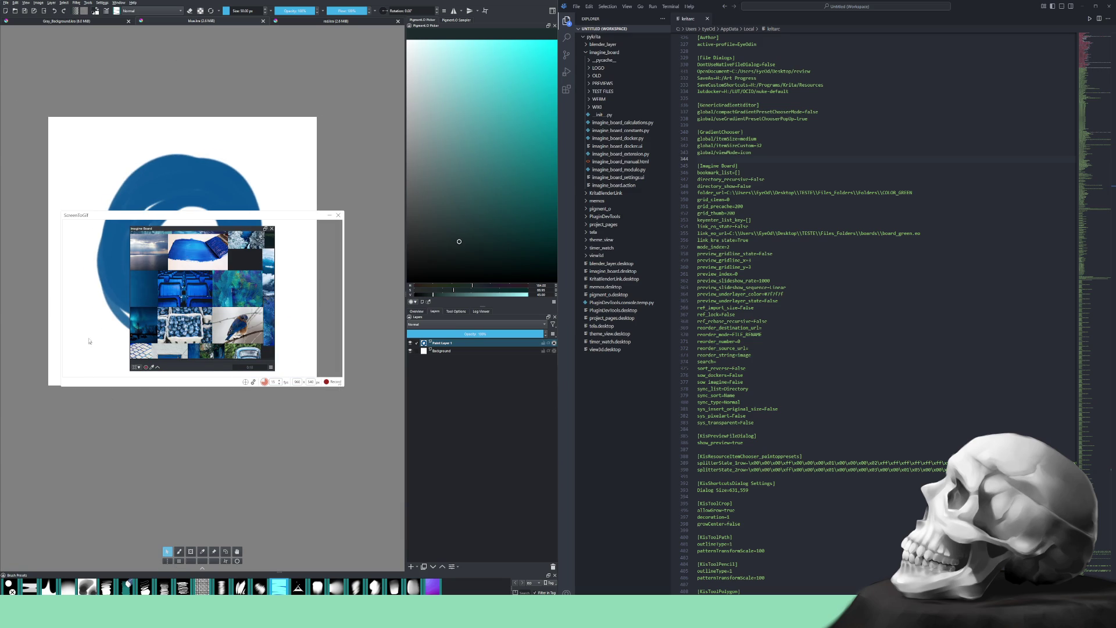
{"action": "scroll", "coordinate": [93, 337], "scroll_direction": "down", "scroll_amount": 4}
{"action": "left_click_drag", "start_coordinate": [100, 328], "coordinate": [112, 296]}
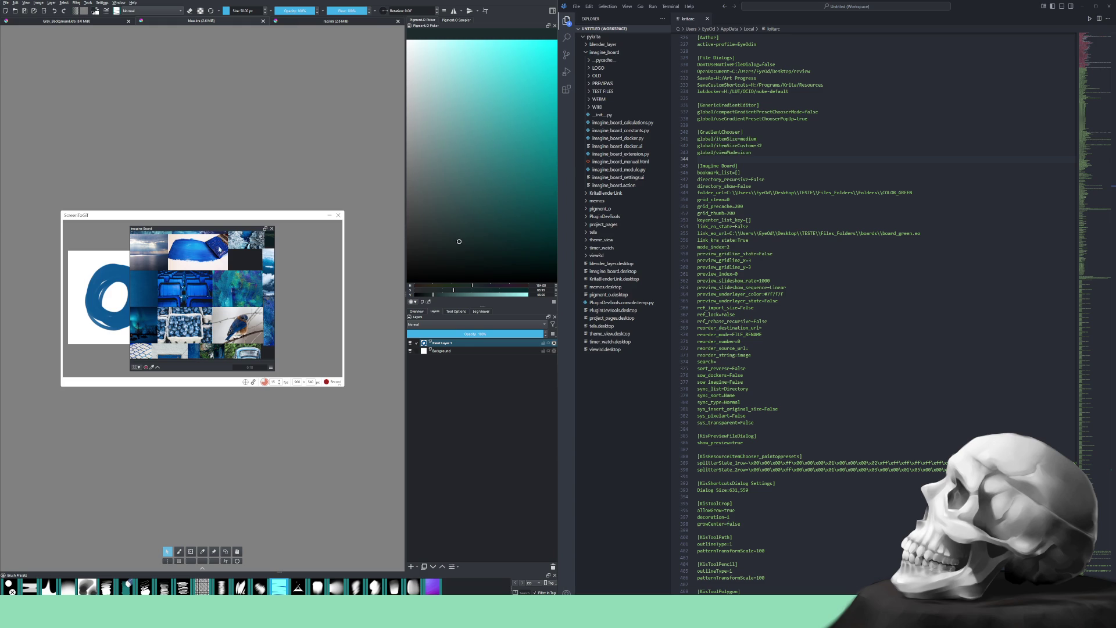
{"action": "scroll", "coordinate": [228, 253], "scroll_direction": "up", "scroll_amount": 2}
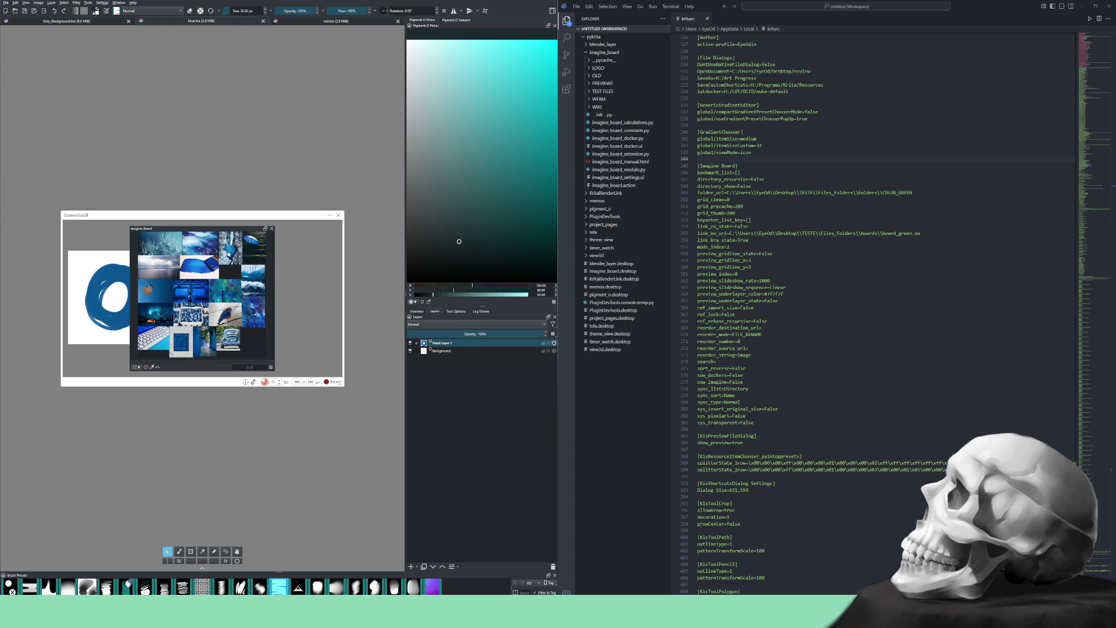
{"action": "left_click", "coordinate": [288, 23]}
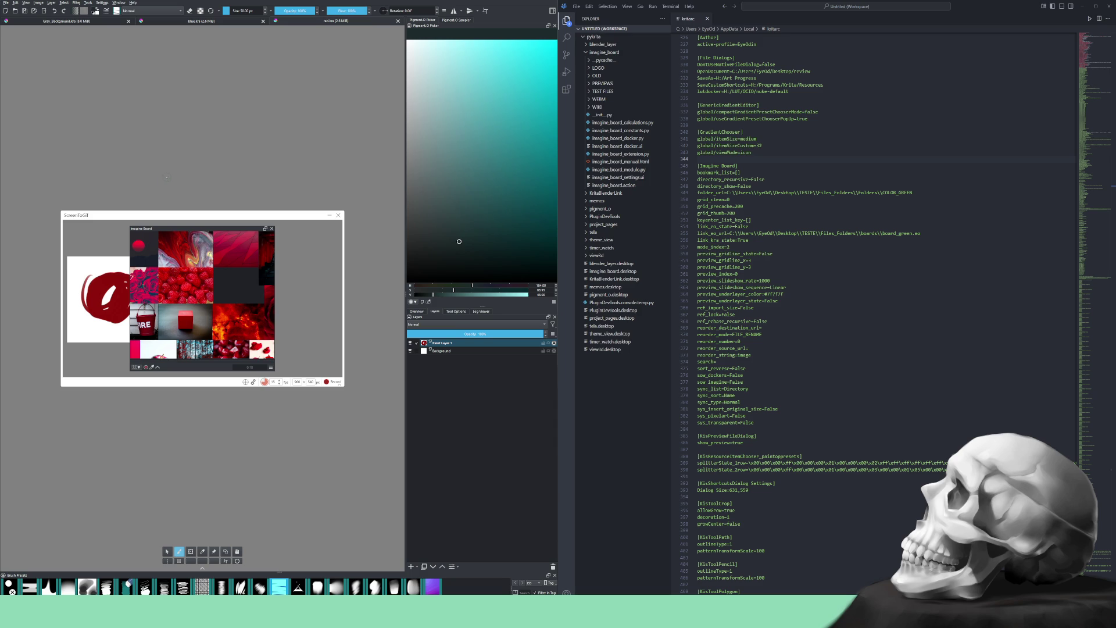
Fit Imagine Board's grid, link the chosen board to red.kra, then switch to blue.kra
{"action": "right_click", "coordinate": [218, 283]}
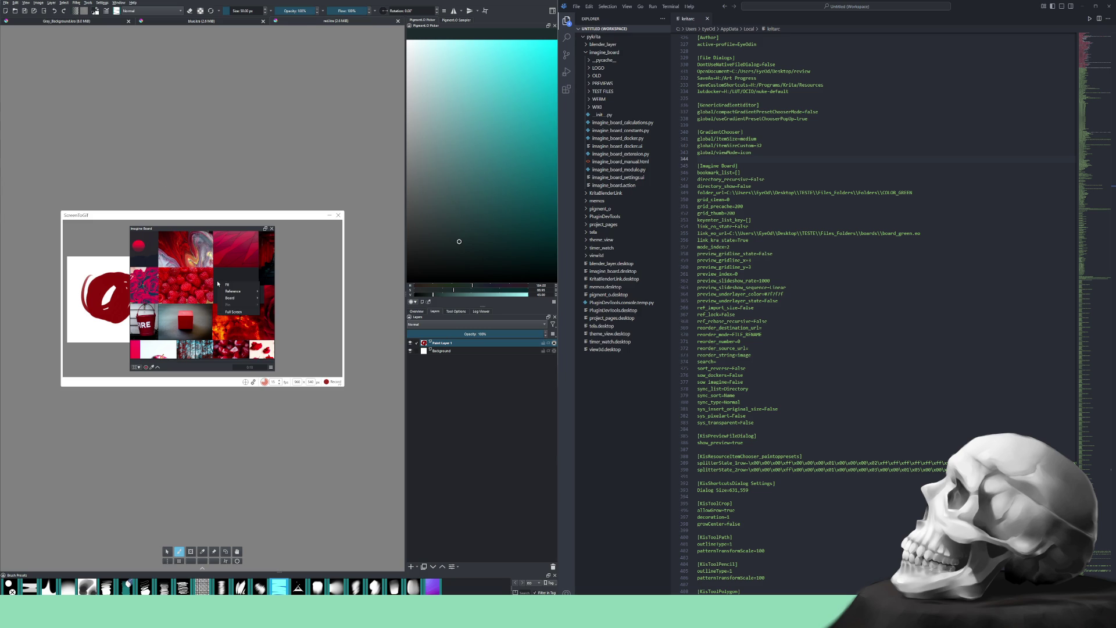
{"action": "left_click", "coordinate": [222, 285]}
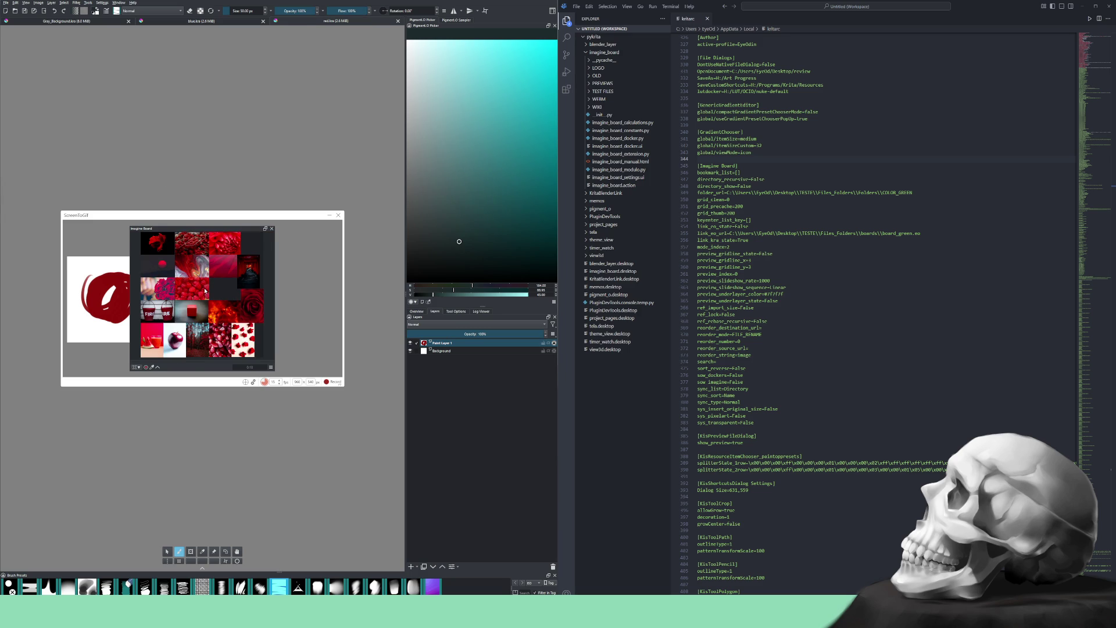
{"action": "right_click", "coordinate": [205, 290]}
{"action": "mouse_move", "coordinate": [234, 308]}
{"action": "left_click", "coordinate": [264, 330]}
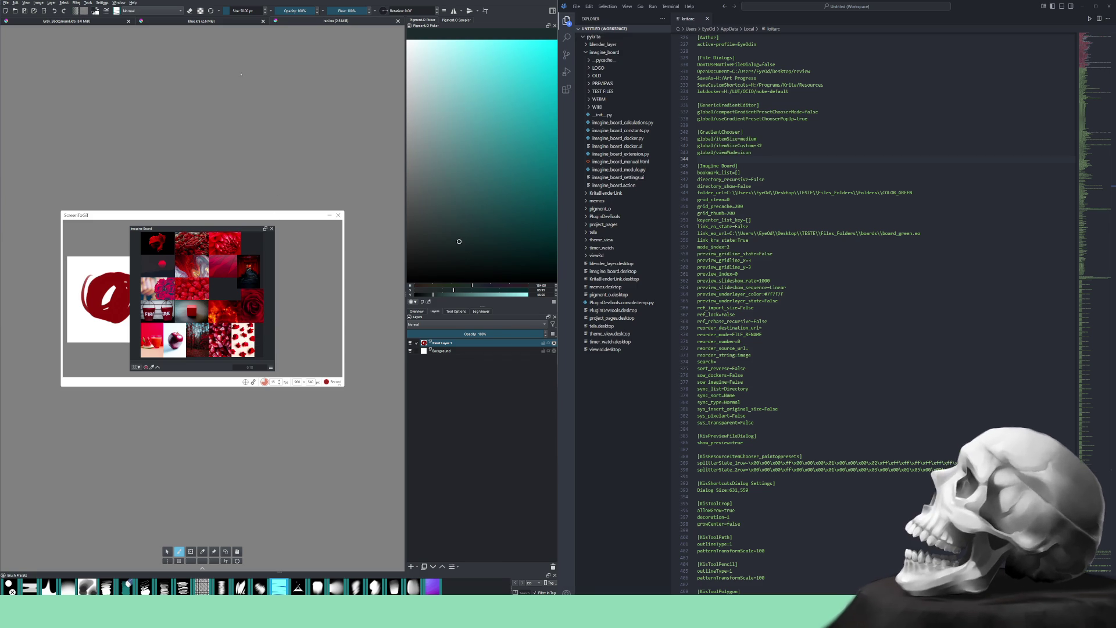
{"action": "left_click", "coordinate": [224, 23]}
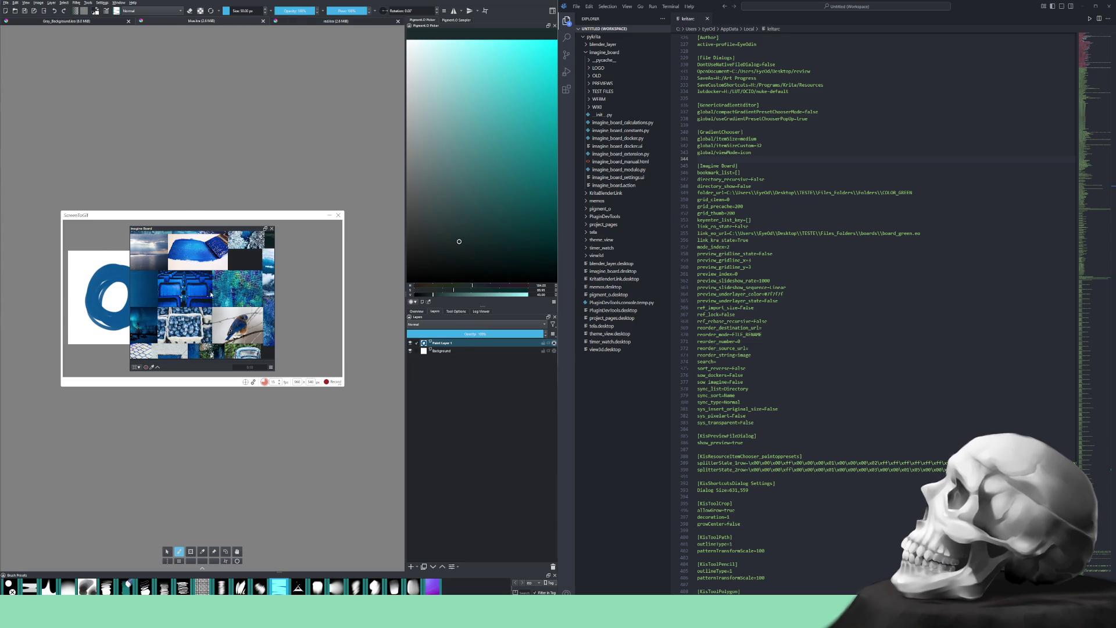
Write the board link into blue.kra, then switch to Gray_Background.kra
{"action": "right_click", "coordinate": [204, 304]}
{"action": "mouse_move", "coordinate": [230, 320]}
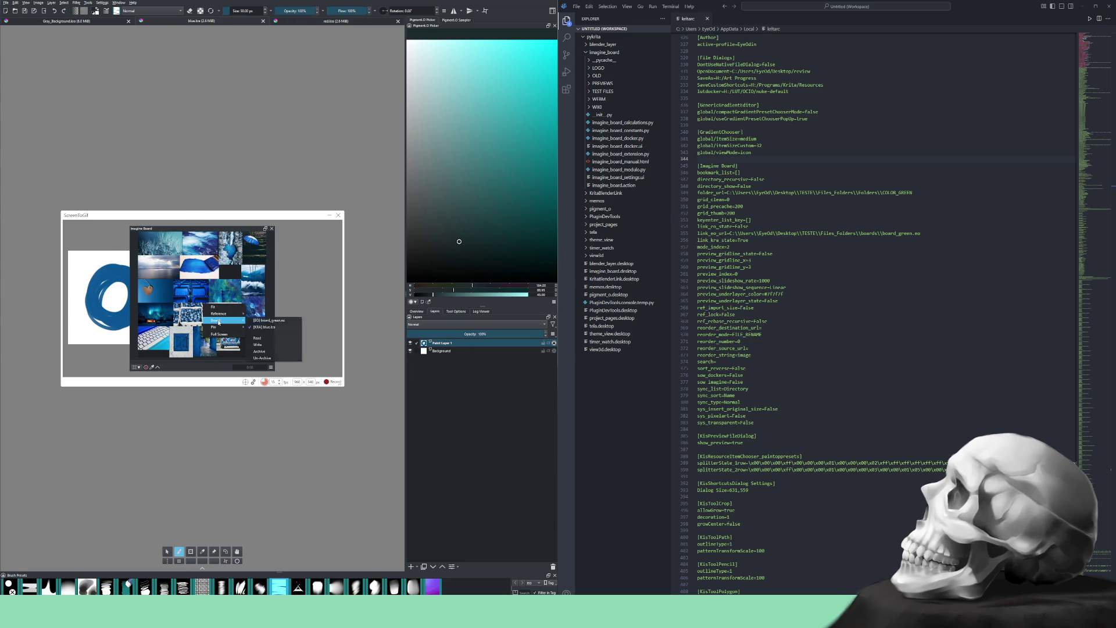
{"action": "left_click", "coordinate": [270, 346]}
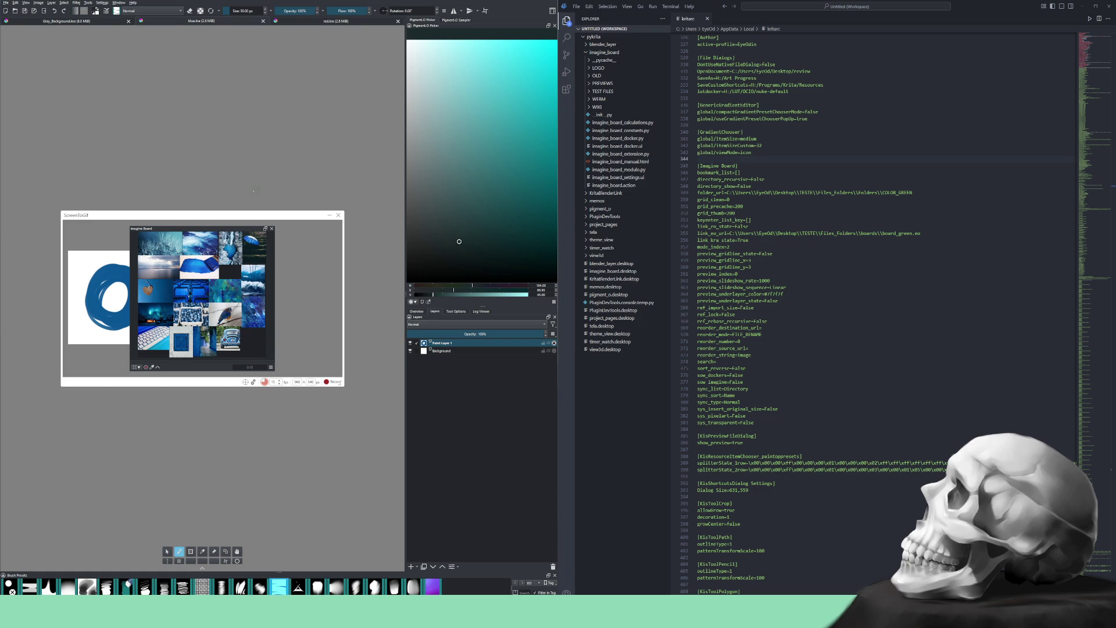
{"action": "left_click", "coordinate": [101, 21]}
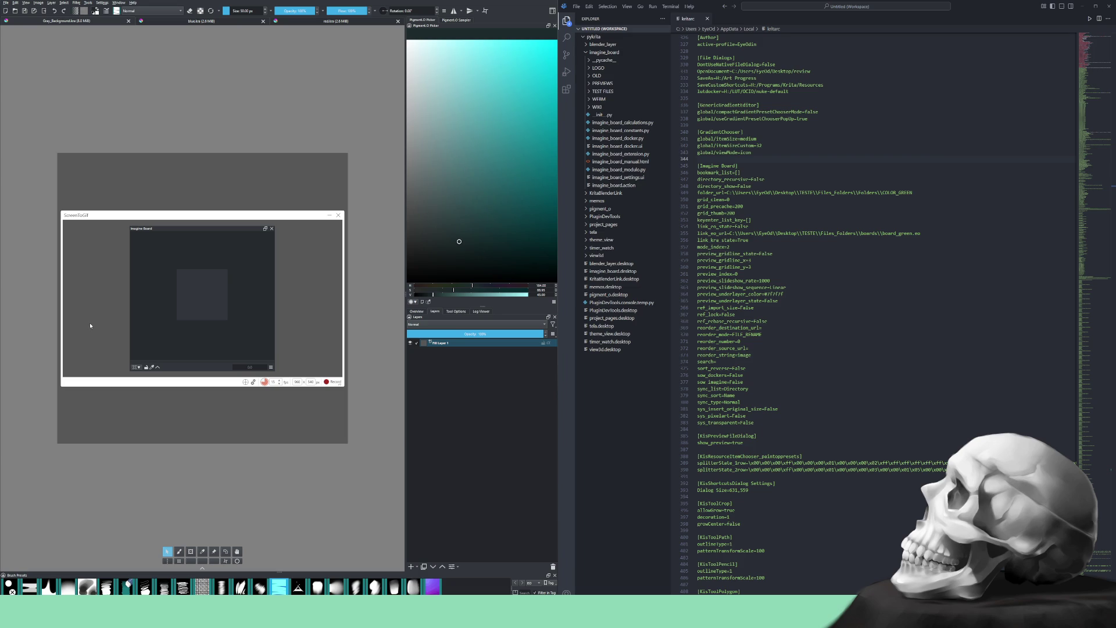
Refresh Imagine Board's references so Gray_Background.kra shows the green LABEL board
{"action": "right_click", "coordinate": [184, 285]}
{"action": "mouse_move", "coordinate": [196, 295]}
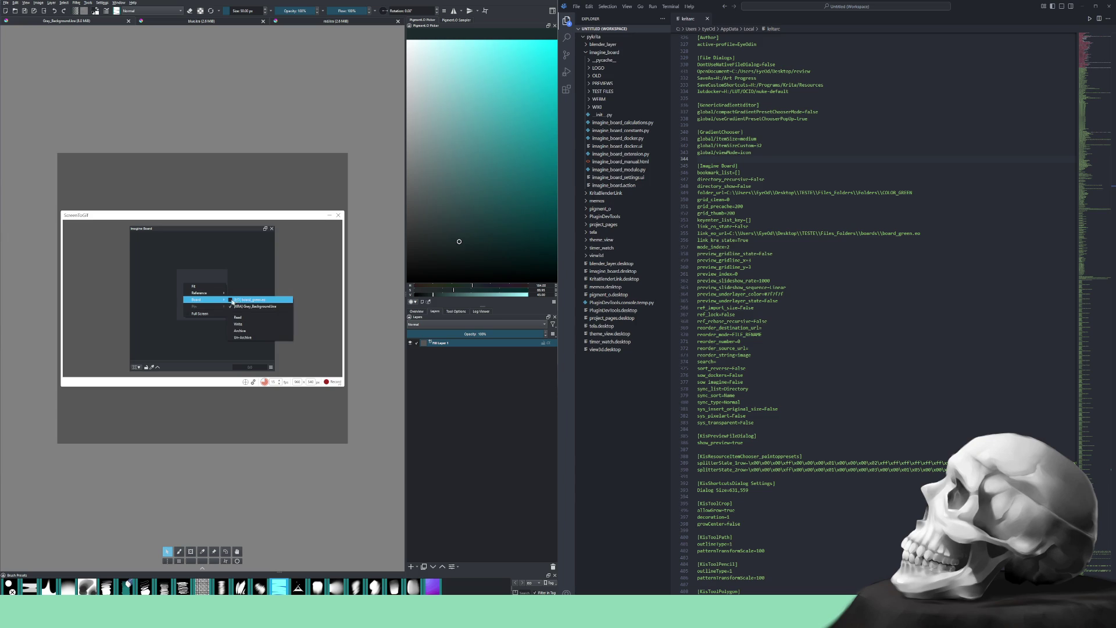
{"action": "left_click", "coordinate": [243, 294]}
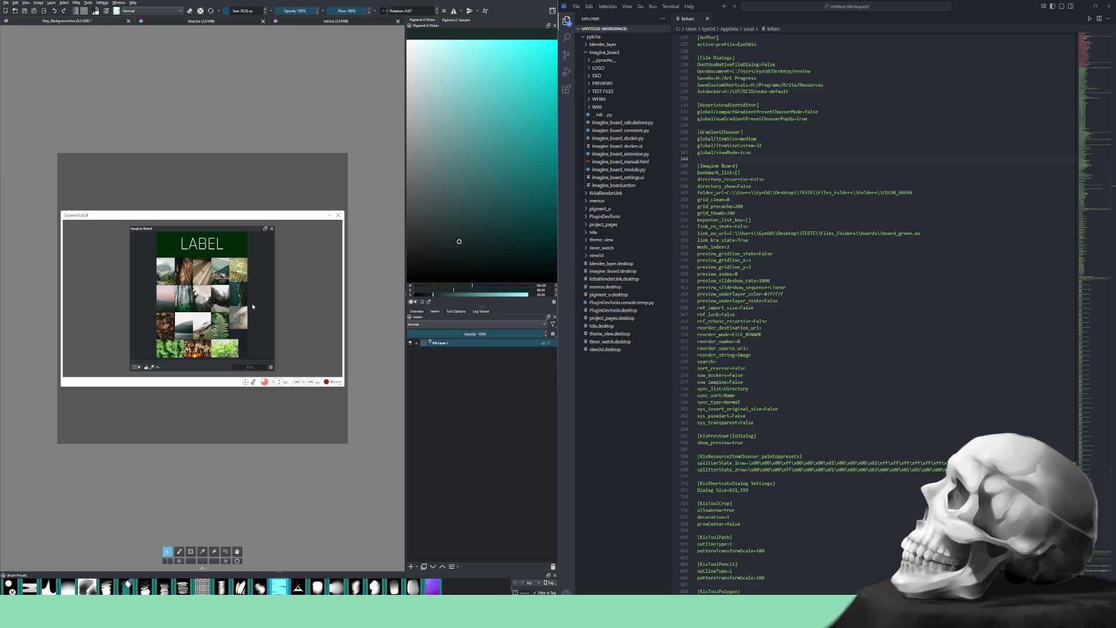
Dismiss the board choices unchanged and start the ScreenToGif recording
{"action": "right_click", "coordinate": [257, 296]}
{"action": "mouse_move", "coordinate": [262, 314]}
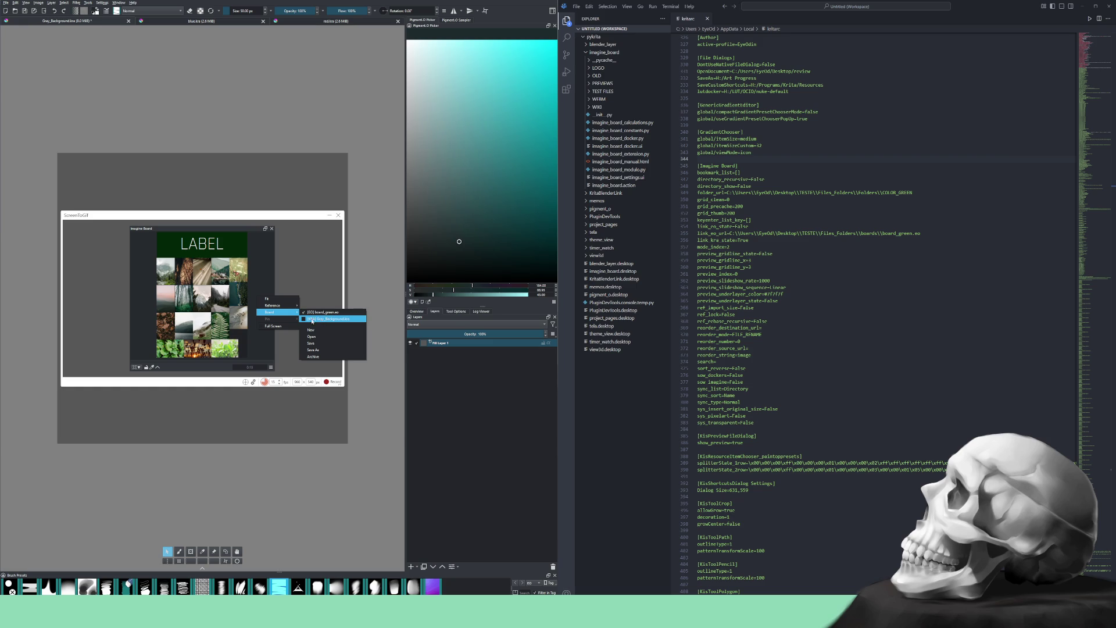
{"action": "left_click", "coordinate": [258, 272]}
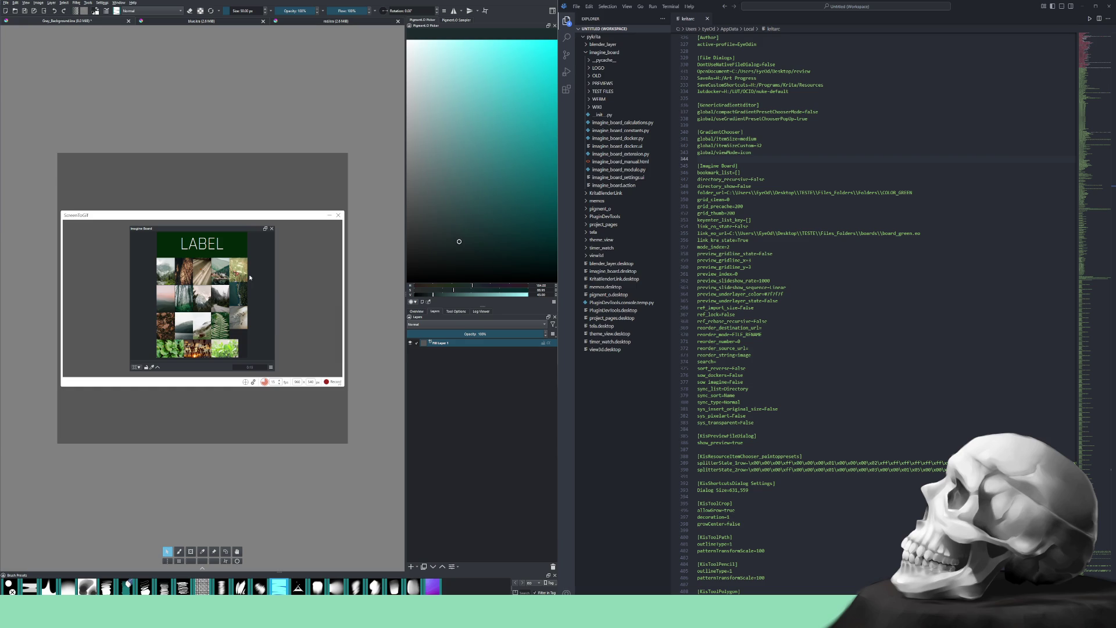
{"action": "left_click", "coordinate": [336, 383]}
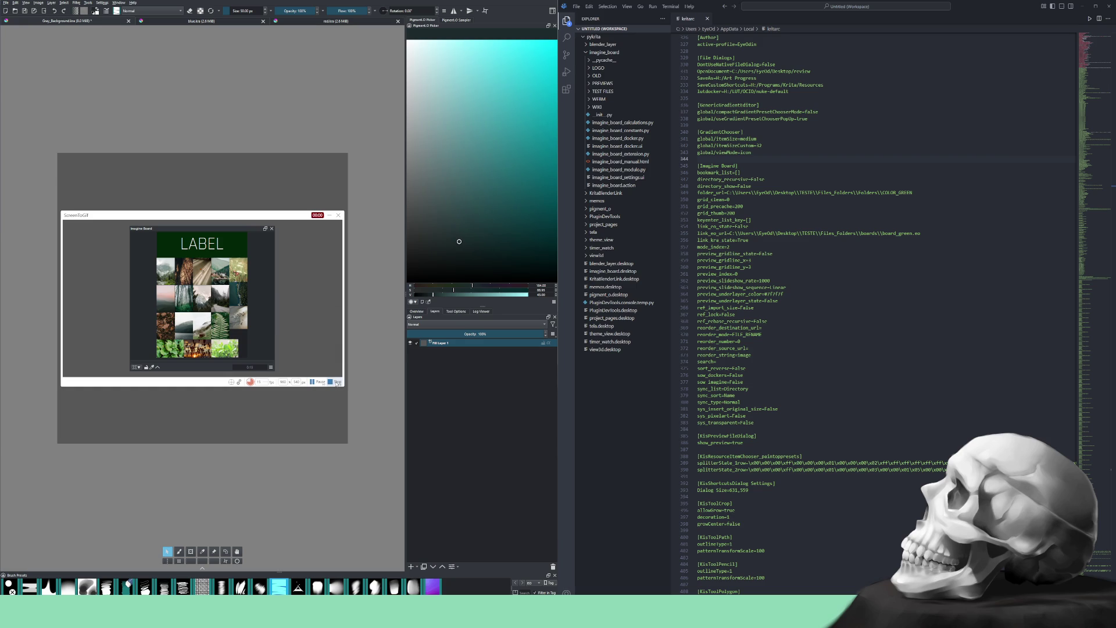
Reload the grey document's linked green LABEL board, then switch to blue.kra
{"action": "right_click", "coordinate": [147, 271]}
{"action": "mouse_move", "coordinate": [163, 286]}
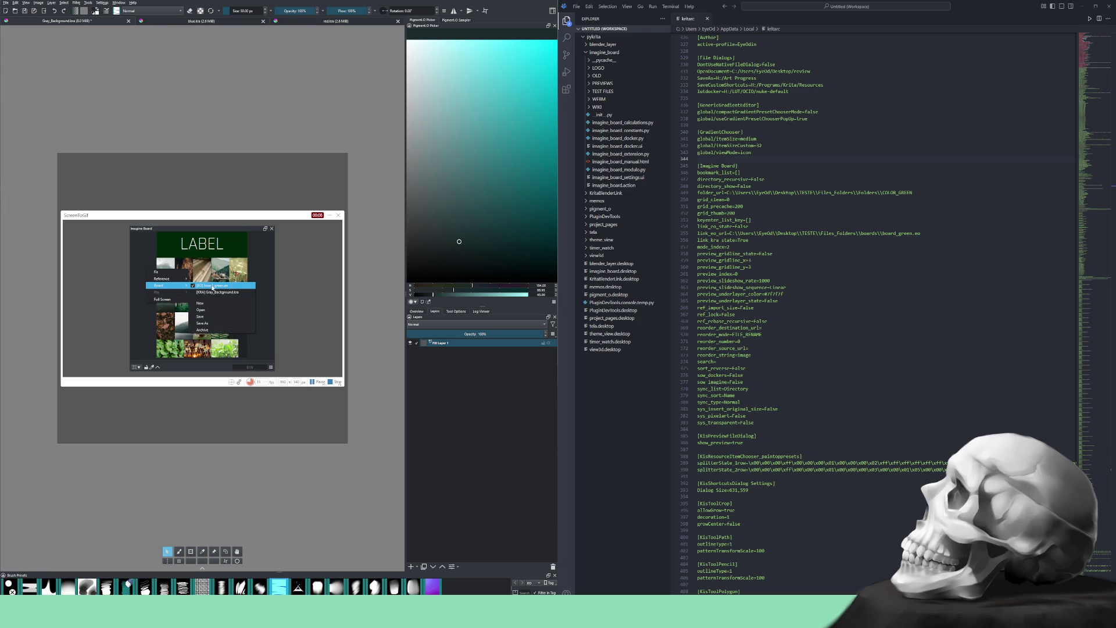
{"action": "left_click", "coordinate": [220, 293]}
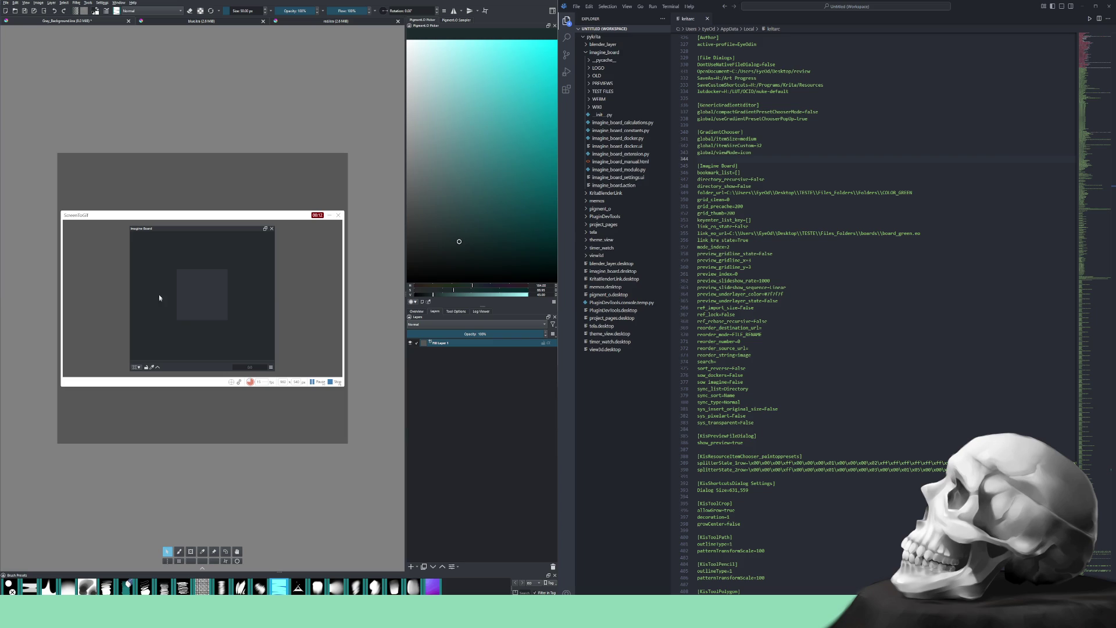
{"action": "right_click", "coordinate": [162, 297]}
{"action": "left_click", "coordinate": [217, 313]}
{"action": "right_click", "coordinate": [148, 288]}
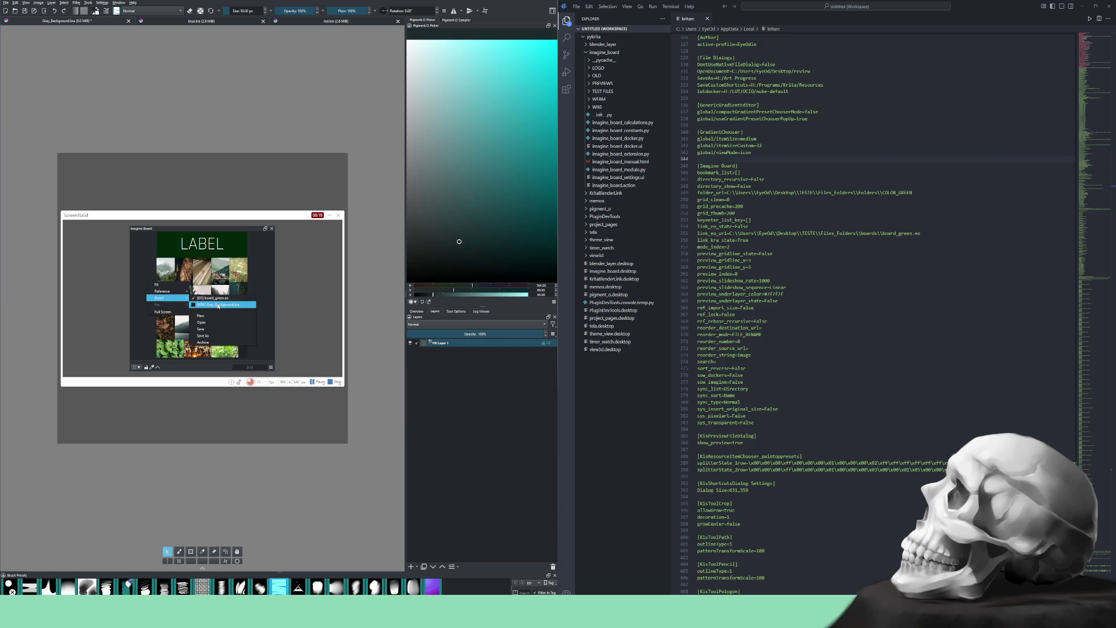
{"action": "left_click", "coordinate": [201, 305]}
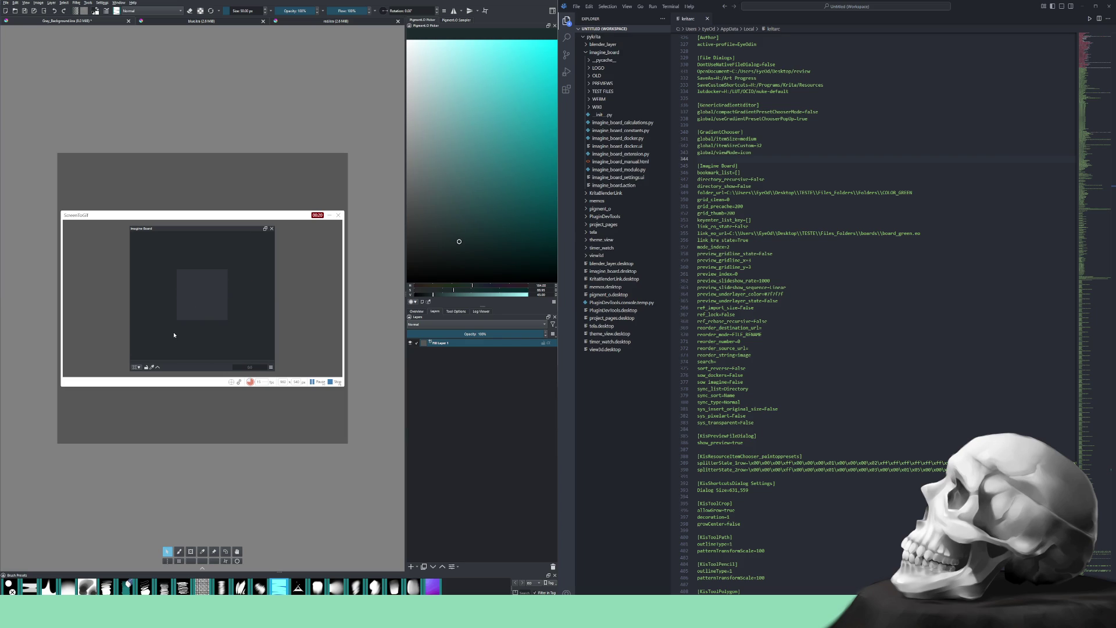
{"action": "left_click", "coordinate": [196, 22]}
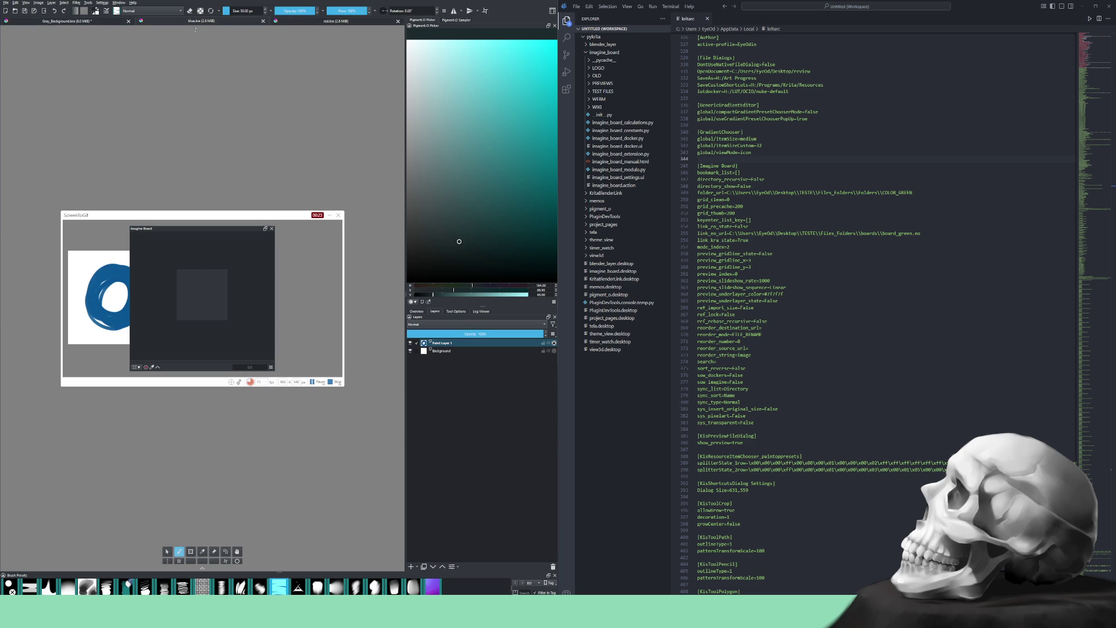
Load the blue document's references and switch its board to the blue image set
{"action": "left_click", "coordinate": [146, 367]}
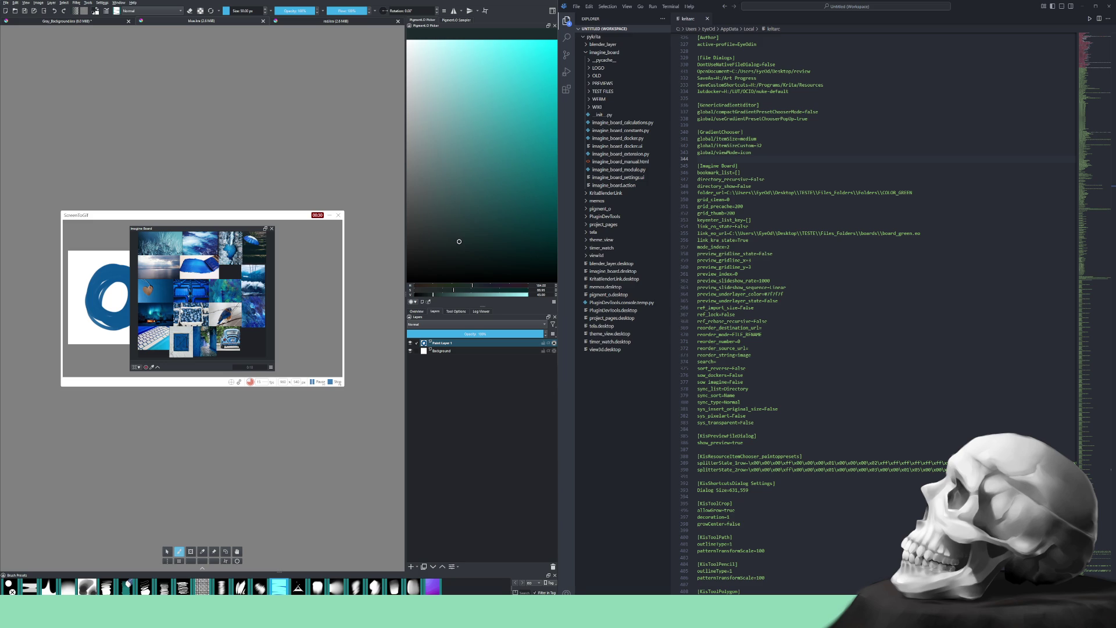
{"action": "right_click", "coordinate": [175, 297]}
{"action": "mouse_move", "coordinate": [198, 312]}
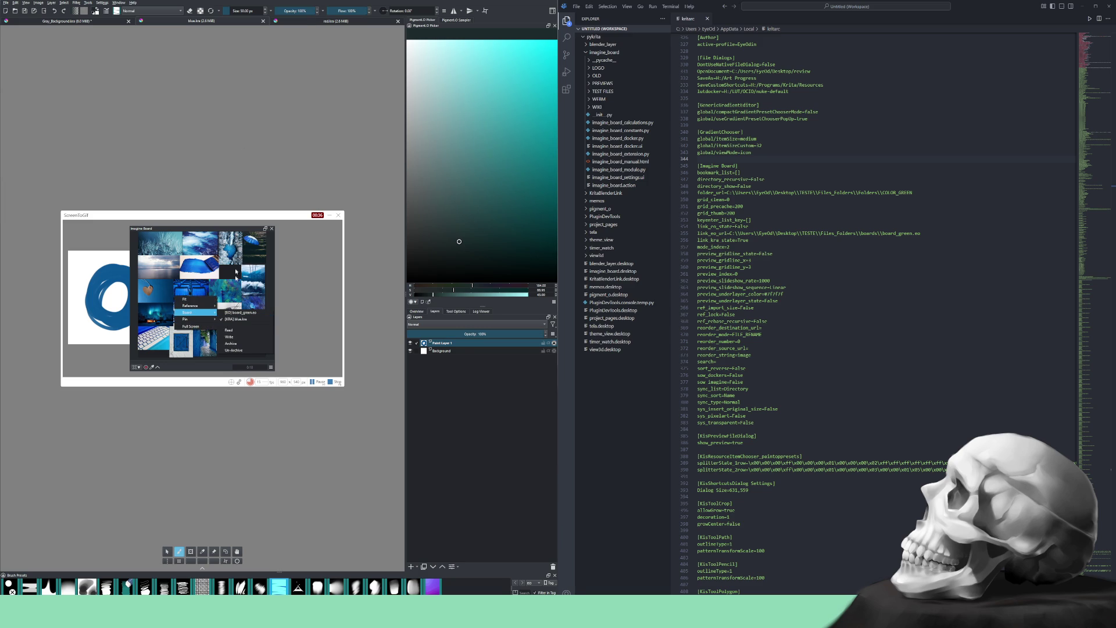
{"action": "left_click", "coordinate": [233, 318]}
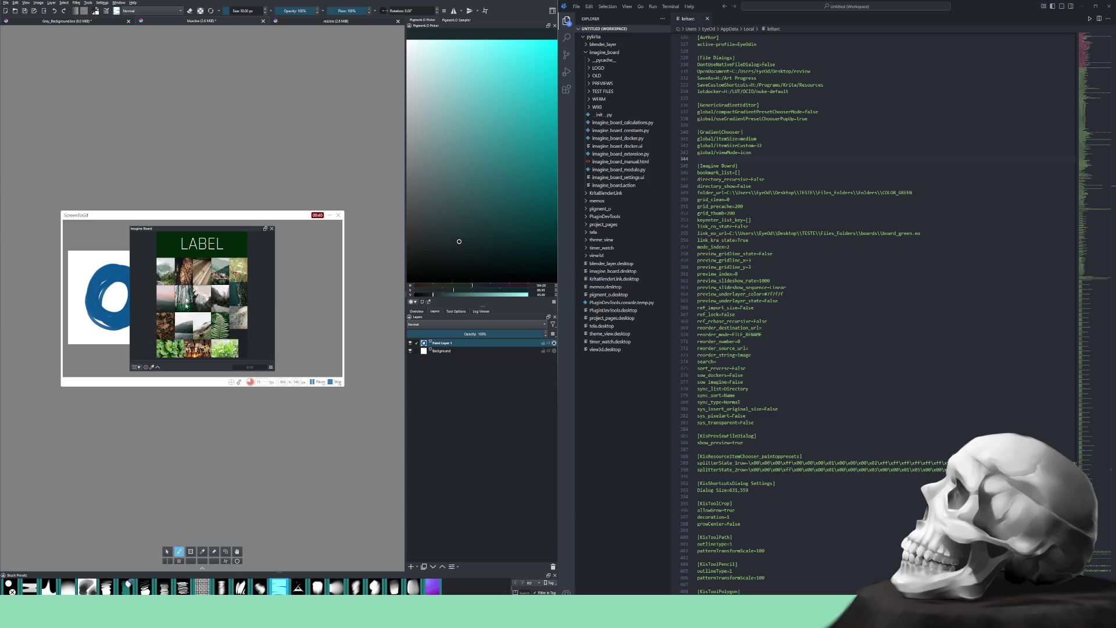
{"action": "right_click", "coordinate": [161, 293]}
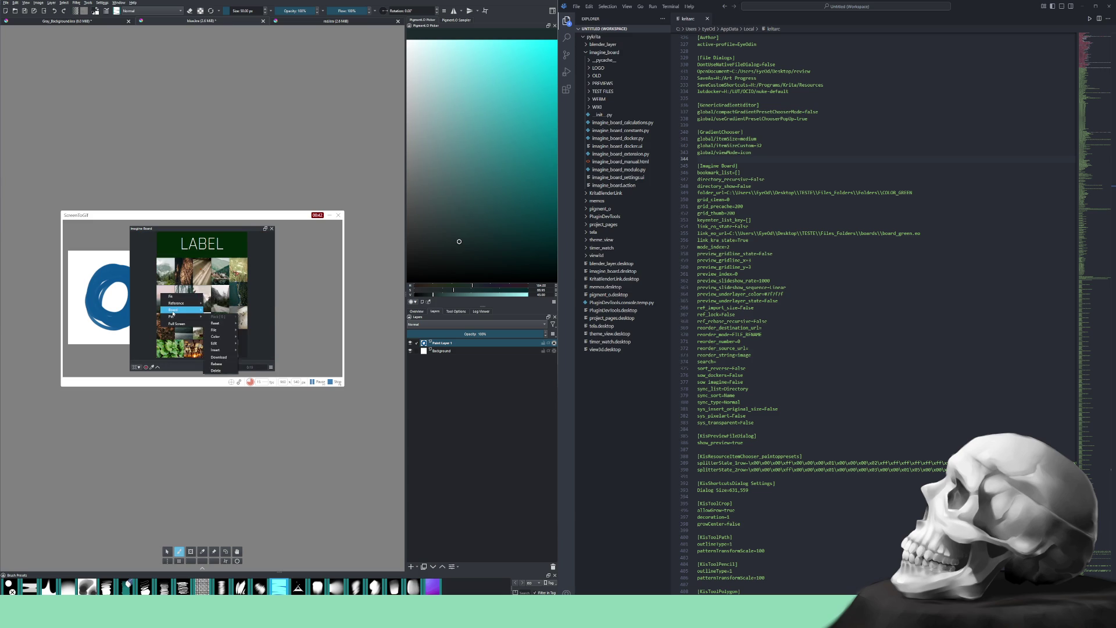
{"action": "left_click", "coordinate": [220, 316]}
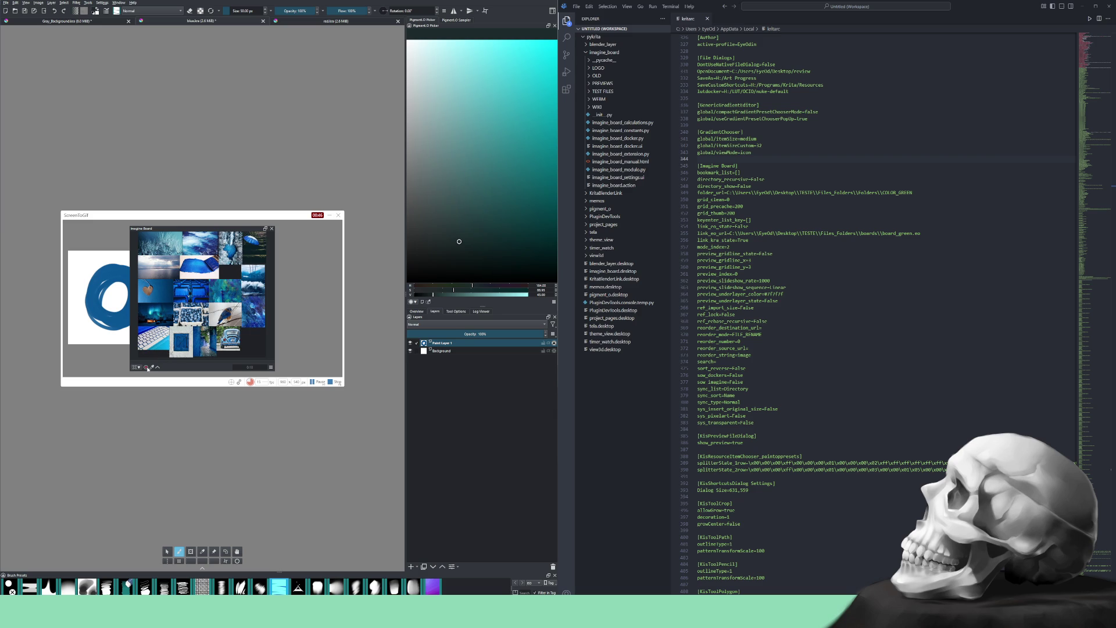
On red.kra, refresh the red image set, then switch the board to the green LABEL board
{"action": "left_click", "coordinate": [327, 20]}
{"action": "left_click", "coordinate": [147, 367]}
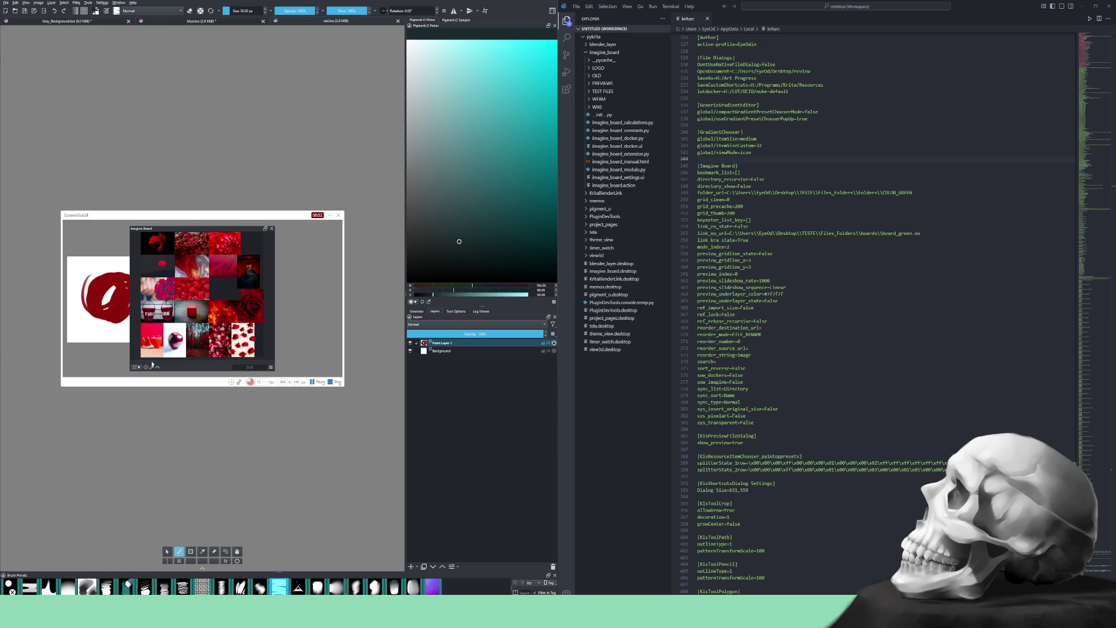
{"action": "right_click", "coordinate": [188, 281]}
{"action": "mouse_move", "coordinate": [209, 298]}
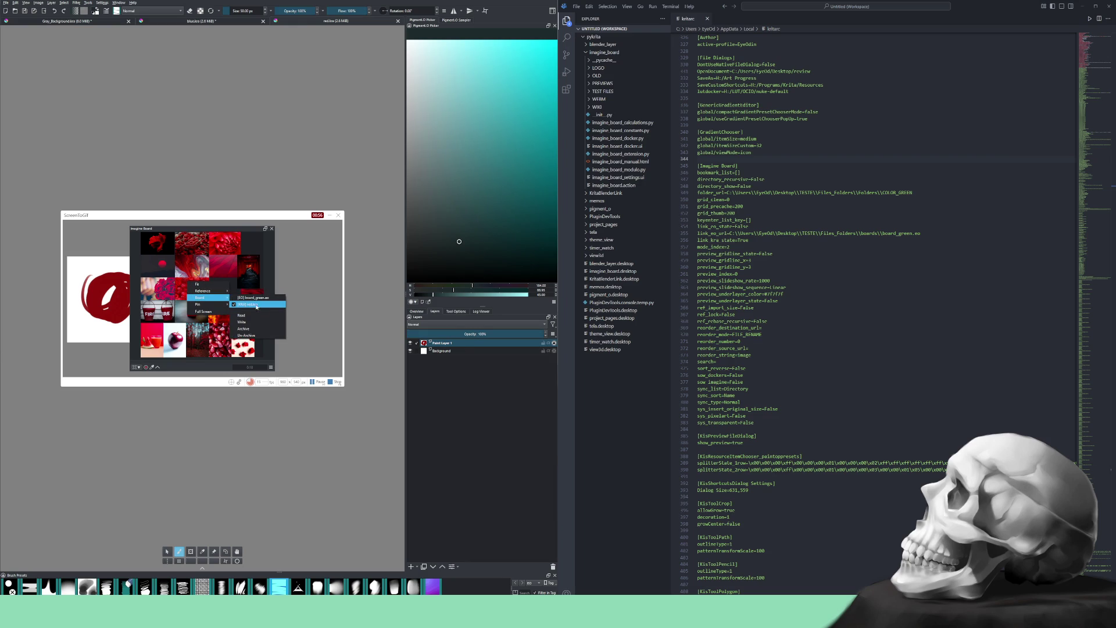
{"action": "left_click", "coordinate": [253, 298]}
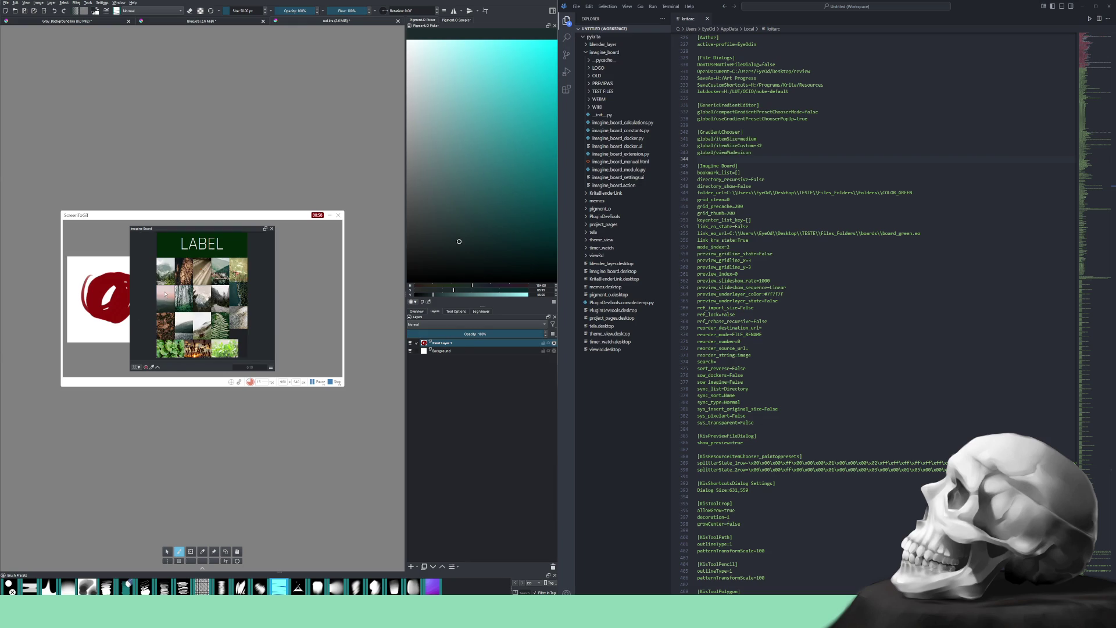
Restore red.kra's board to the red image set, then show blue.kra and Gray_Background.kra
{"action": "right_click", "coordinate": [162, 288]}
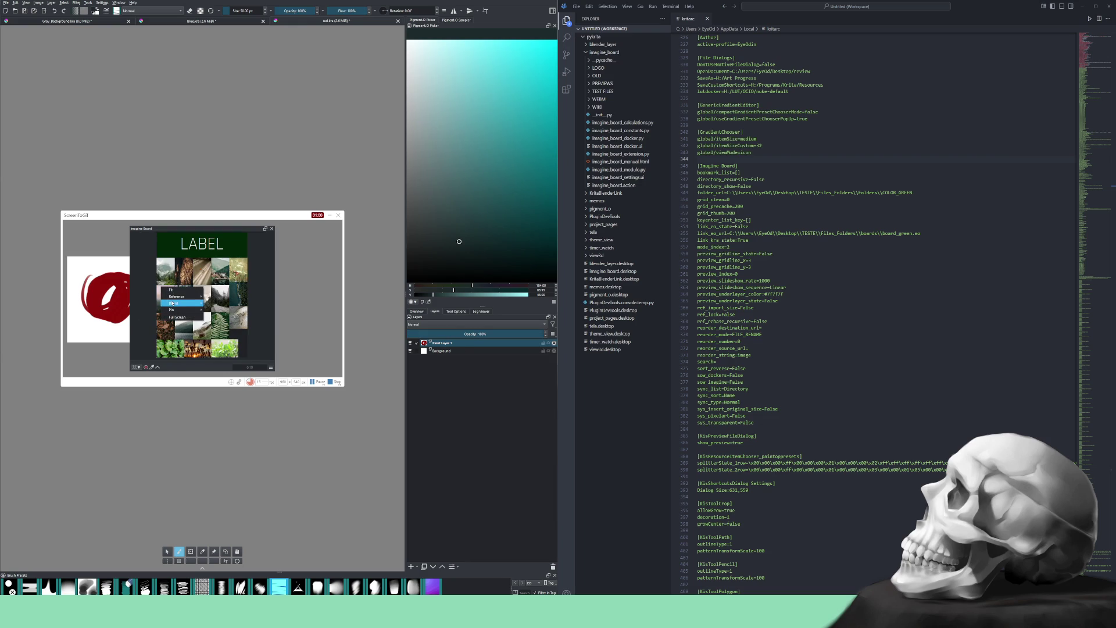
{"action": "left_click", "coordinate": [195, 312]}
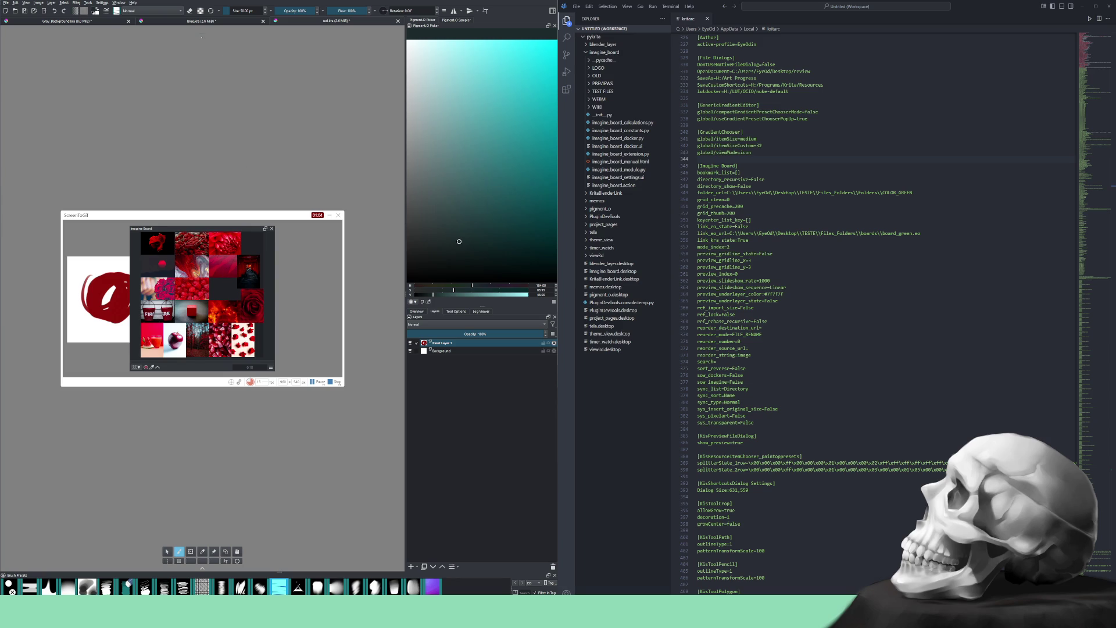
{"action": "left_click", "coordinate": [204, 22]}
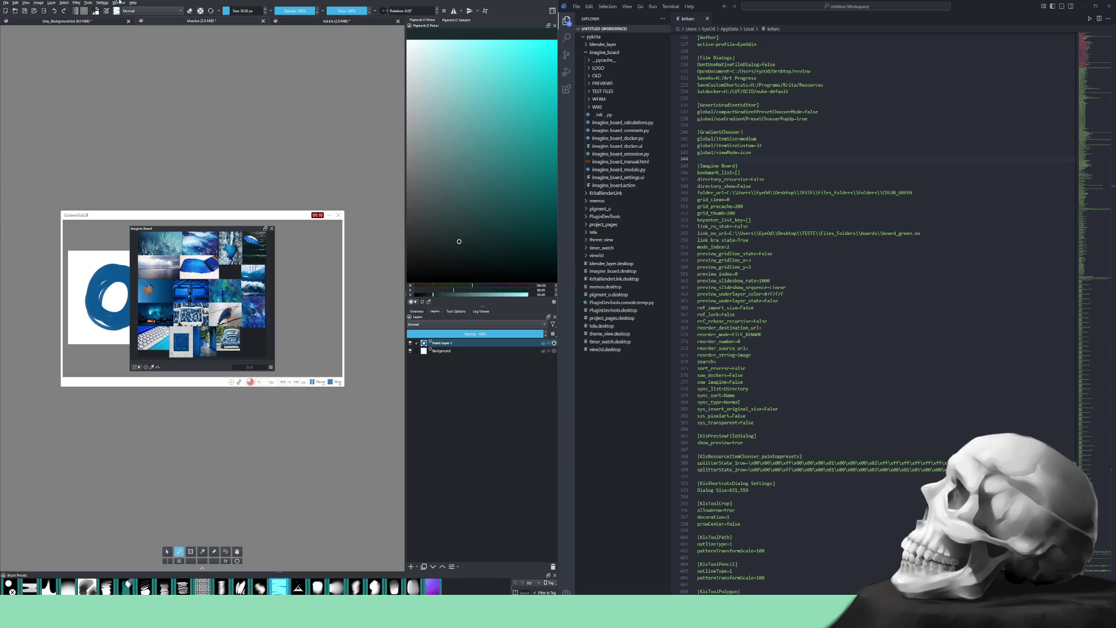
{"action": "left_click", "coordinate": [82, 22]}
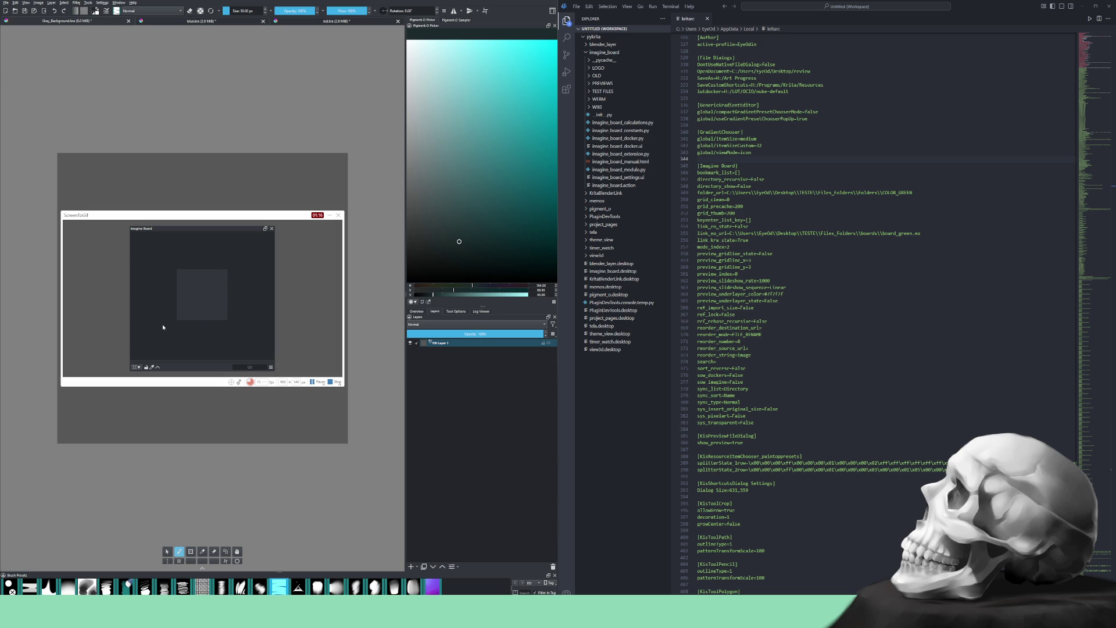
Load the green LABEL board as reference, then stop the recording to open the frames
{"action": "right_click", "coordinate": [195, 318]}
{"action": "mouse_move", "coordinate": [210, 330]}
{"action": "left_click", "coordinate": [255, 338]}
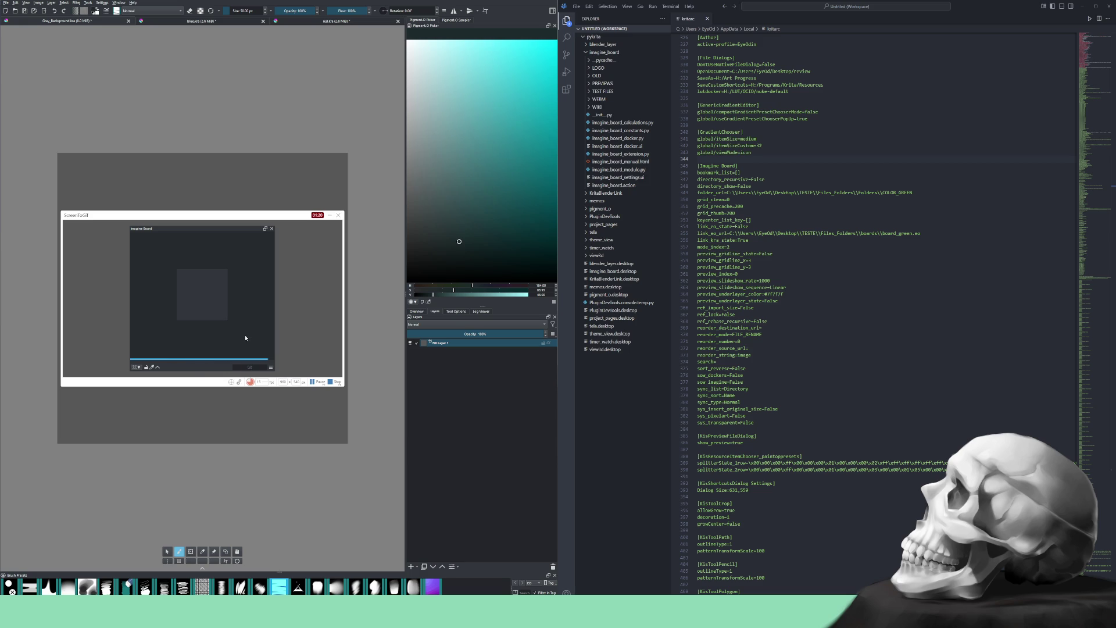
{"action": "left_click", "coordinate": [335, 381]}
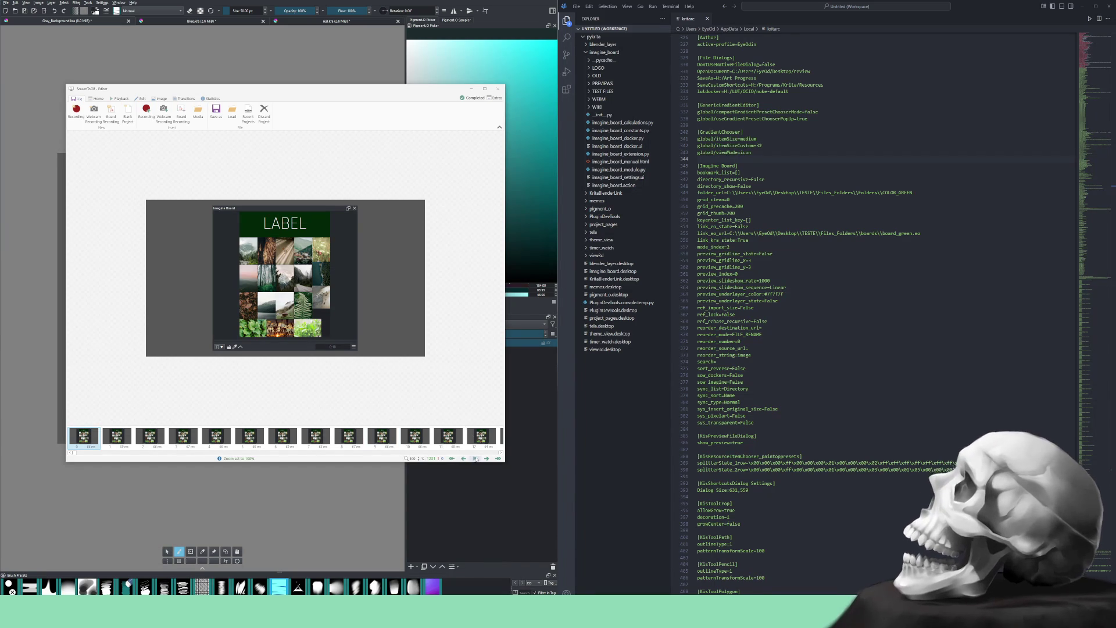
Play back the captured frames, then bring up the File ribbon's Save as options
{"action": "key", "text": "space"}
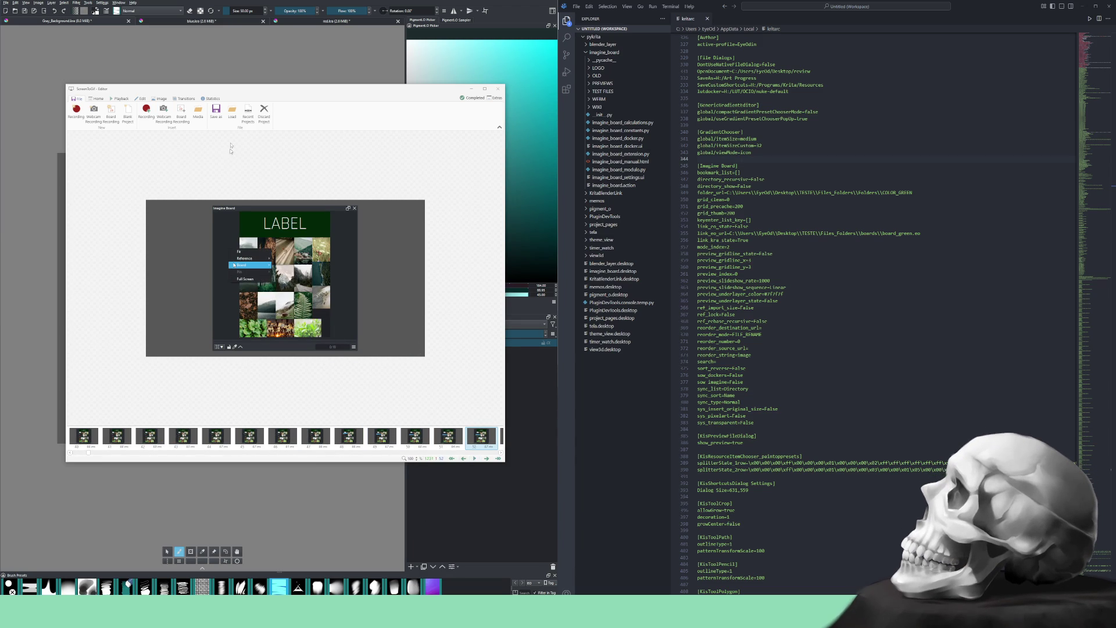
{"action": "left_click", "coordinate": [215, 110]}
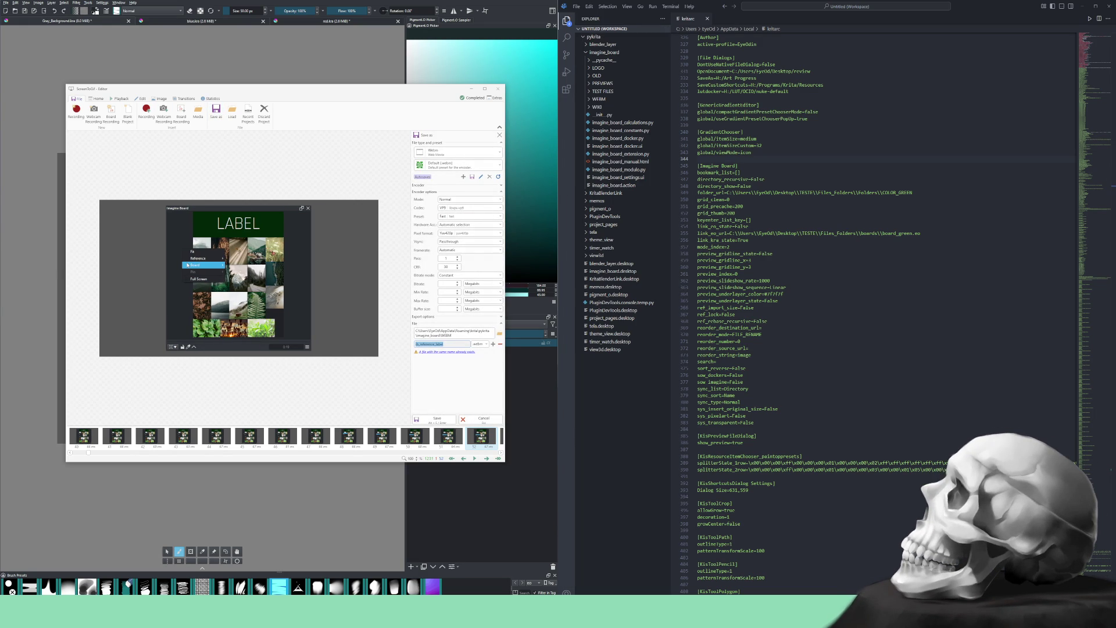
Remove the last letter from the clip's file name and save it
{"action": "left_click", "coordinate": [445, 344]}
{"action": "key", "text": "BackSpace"}
{"action": "key", "text": "BackSpace"}
{"action": "left_click", "coordinate": [442, 417]}
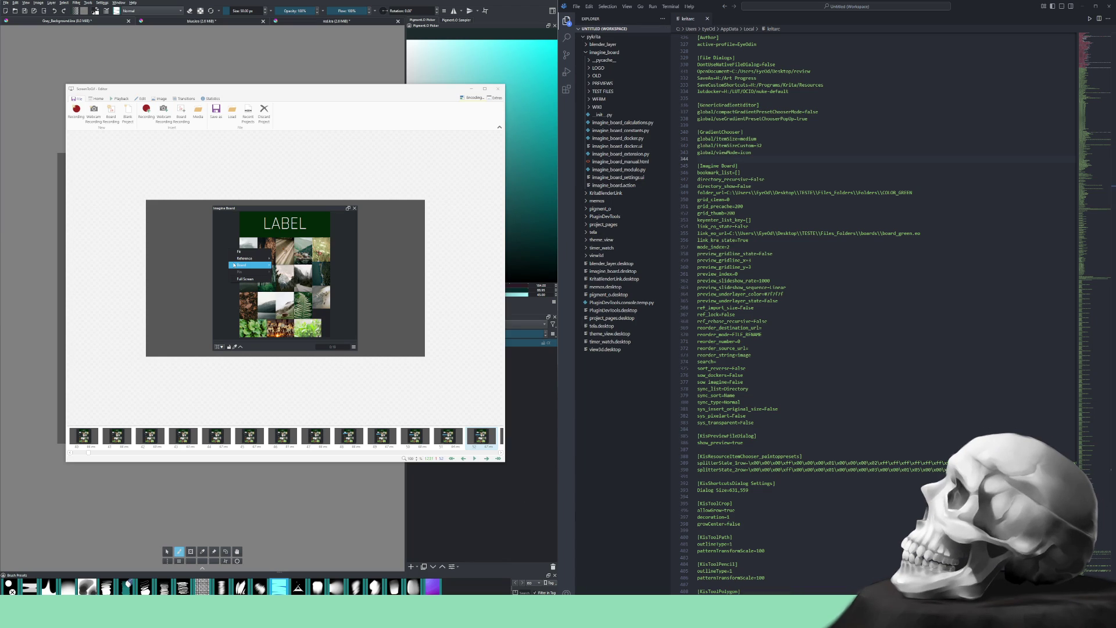
Check a clip in VLC, close it, and view ScreenToGif's encodings list
{"action": "mouse_move", "coordinate": [119, 604]}
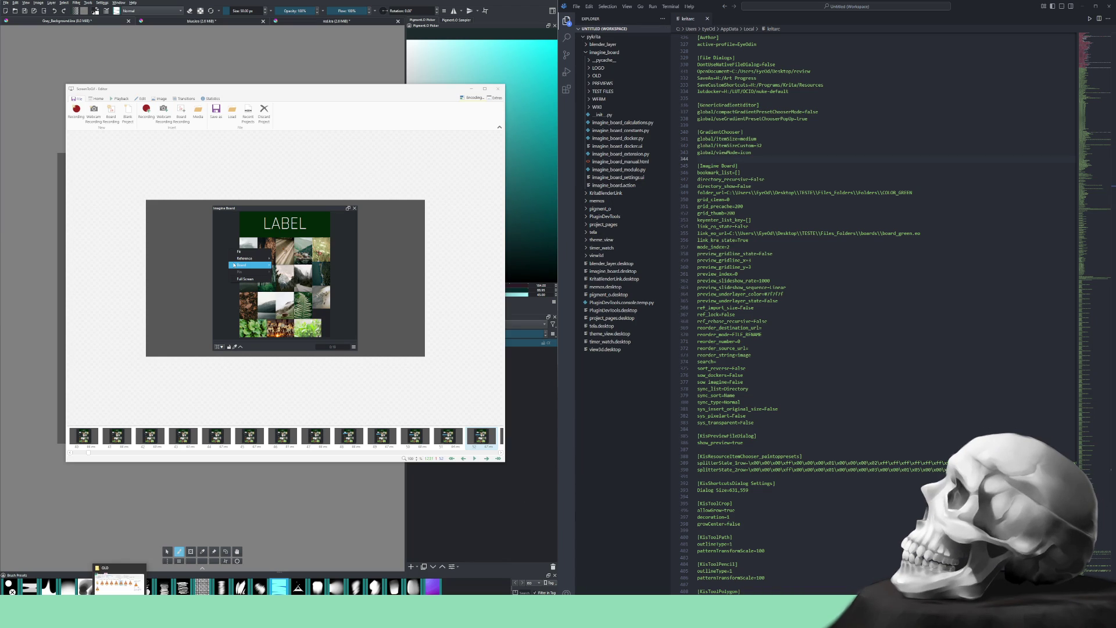
{"action": "left_click", "coordinate": [232, 573]}
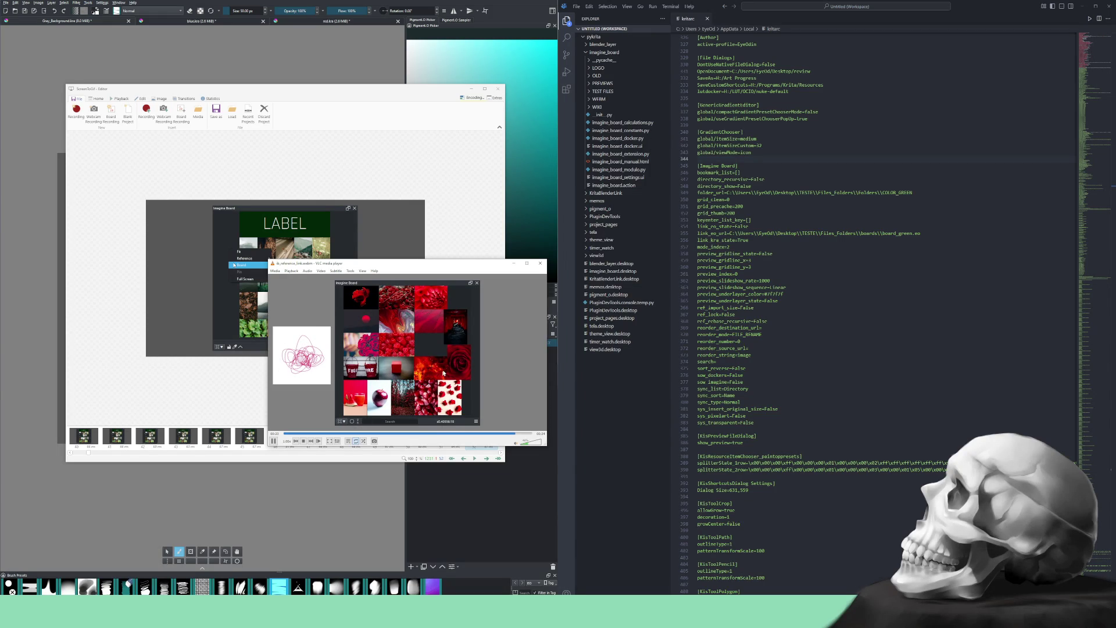
{"action": "left_click", "coordinate": [540, 263]}
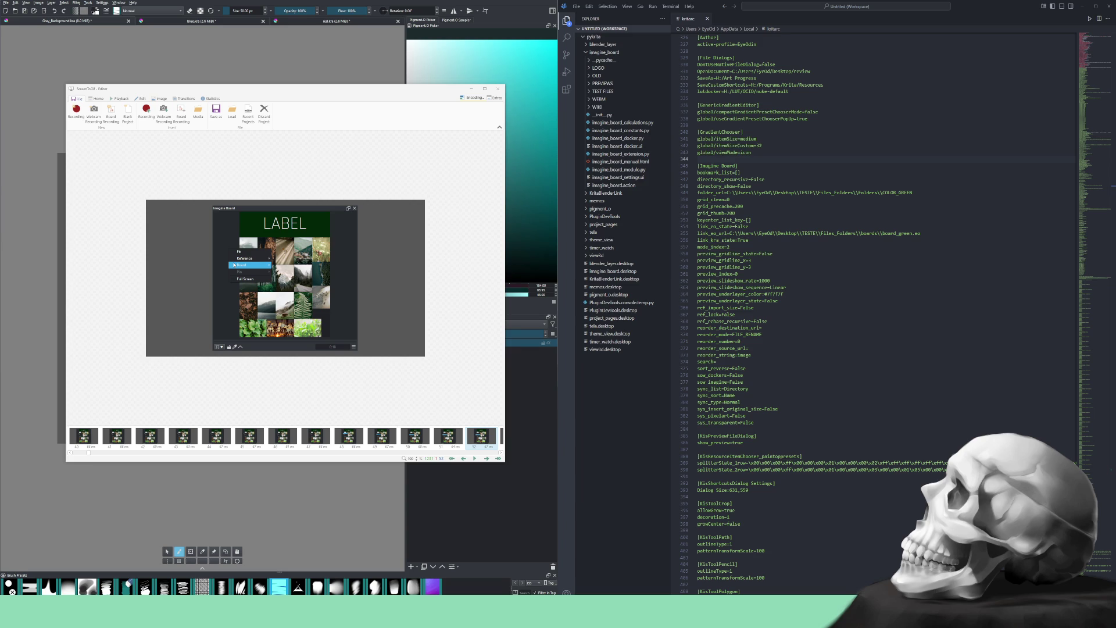
{"action": "left_click", "coordinate": [468, 97]}
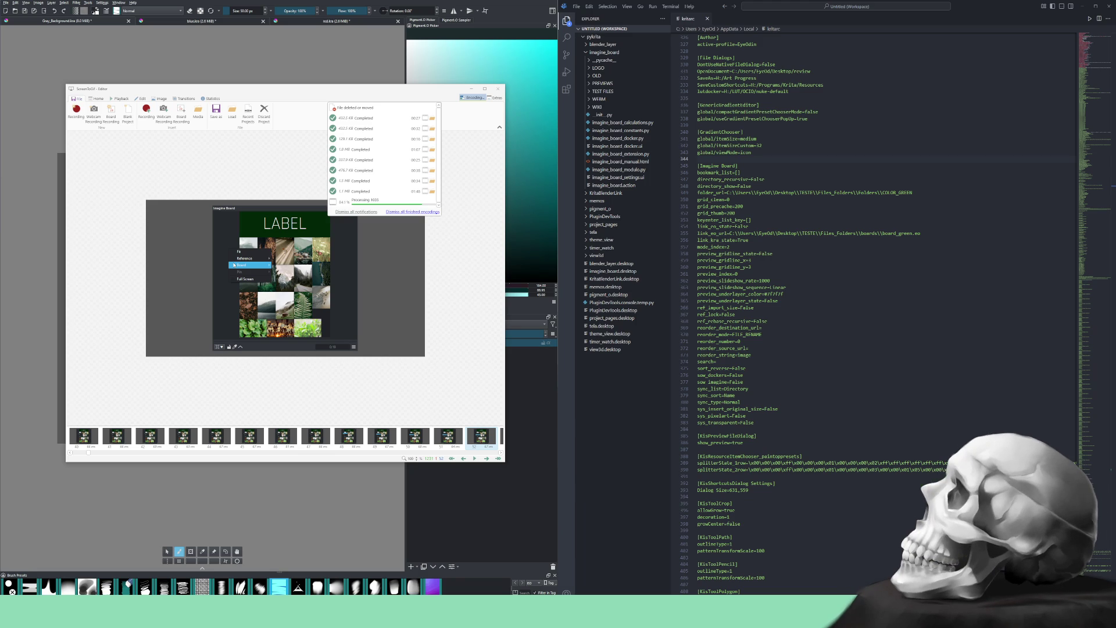
Review ib_reference_link.webm in VLC, close it, and confirm every export shows Completed
{"action": "key", "text": "Escape"}
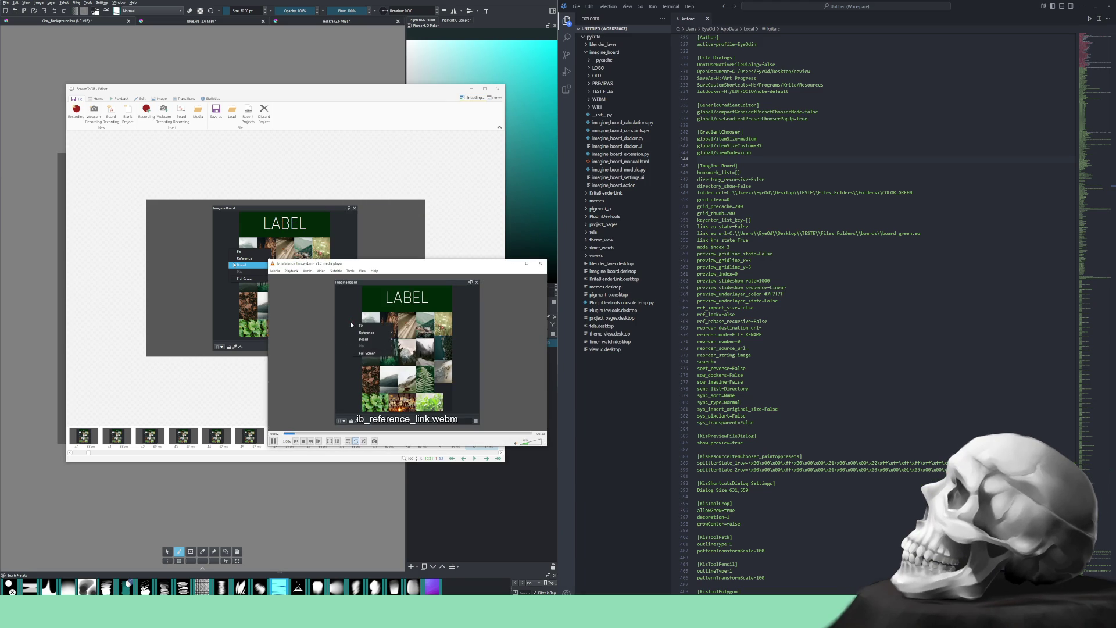
{"action": "left_click", "coordinate": [540, 262]}
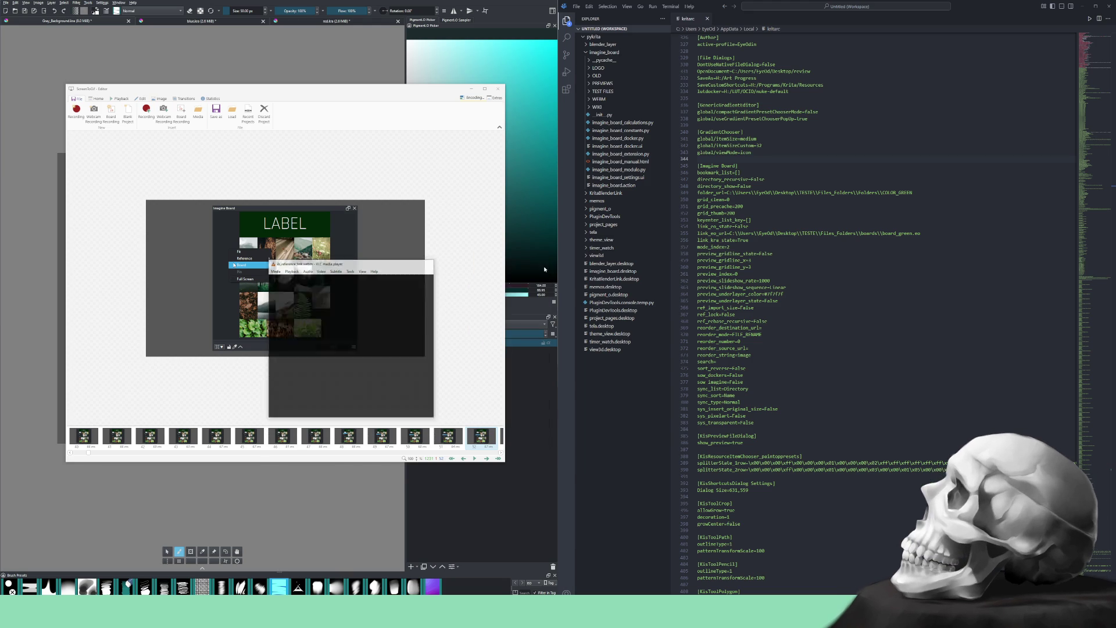
{"action": "left_click", "coordinate": [469, 100]}
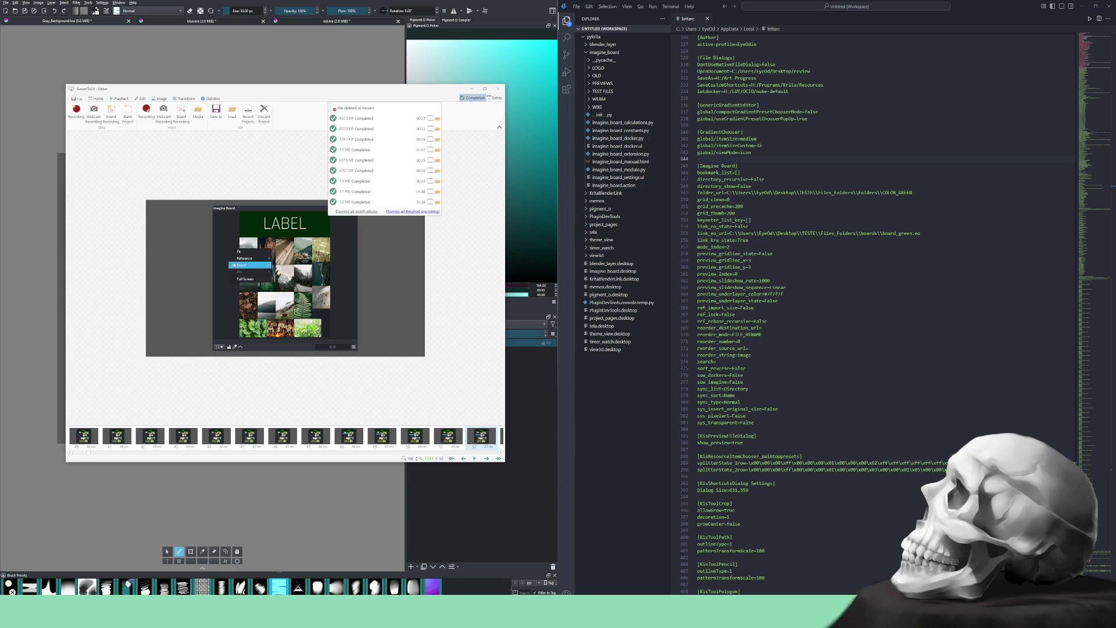
Dismiss the encodings list so ib_reference_link.webm can play in VLC
{"action": "key", "text": "Escape"}
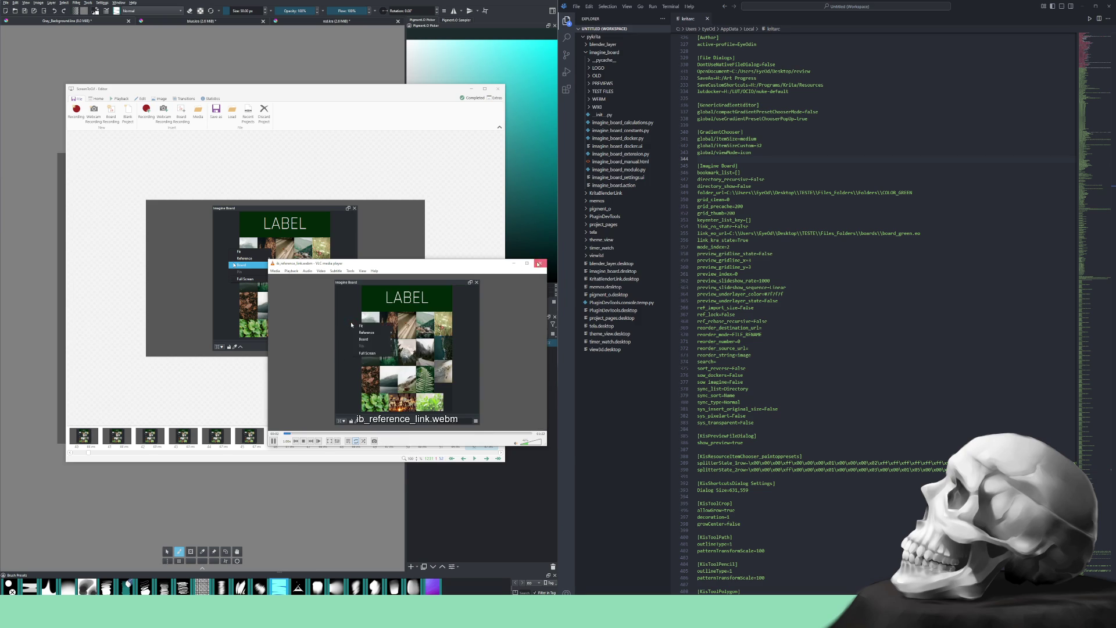
Close the VLC preview and discard the current ScreenToGif recording project
{"action": "left_click", "coordinate": [536, 264]}
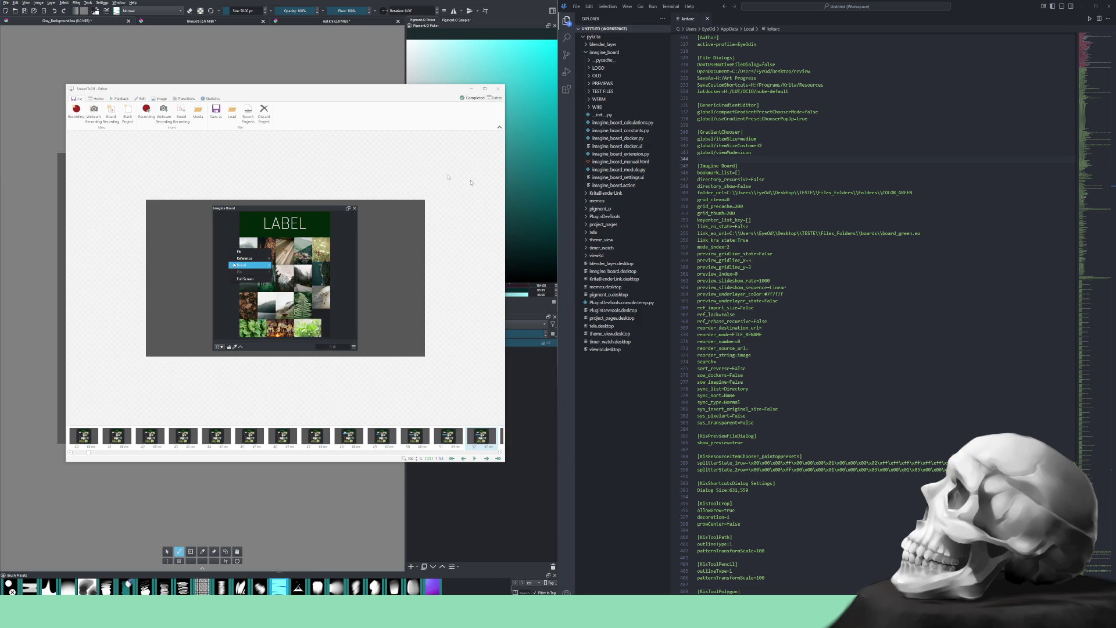
{"action": "left_click", "coordinate": [264, 111]}
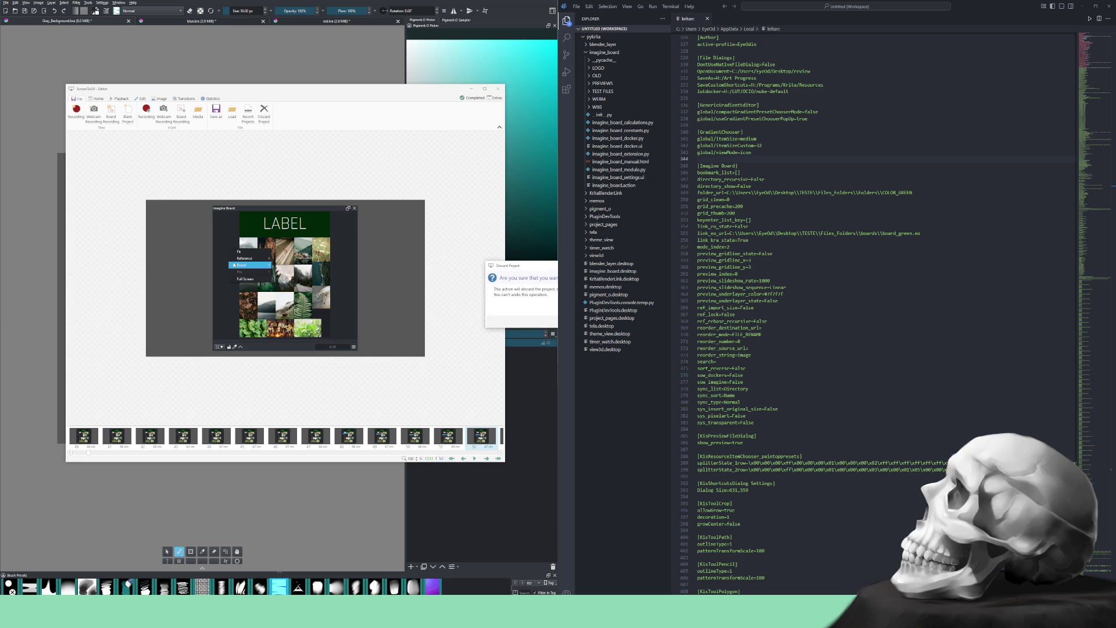
{"action": "key", "text": "Return"}
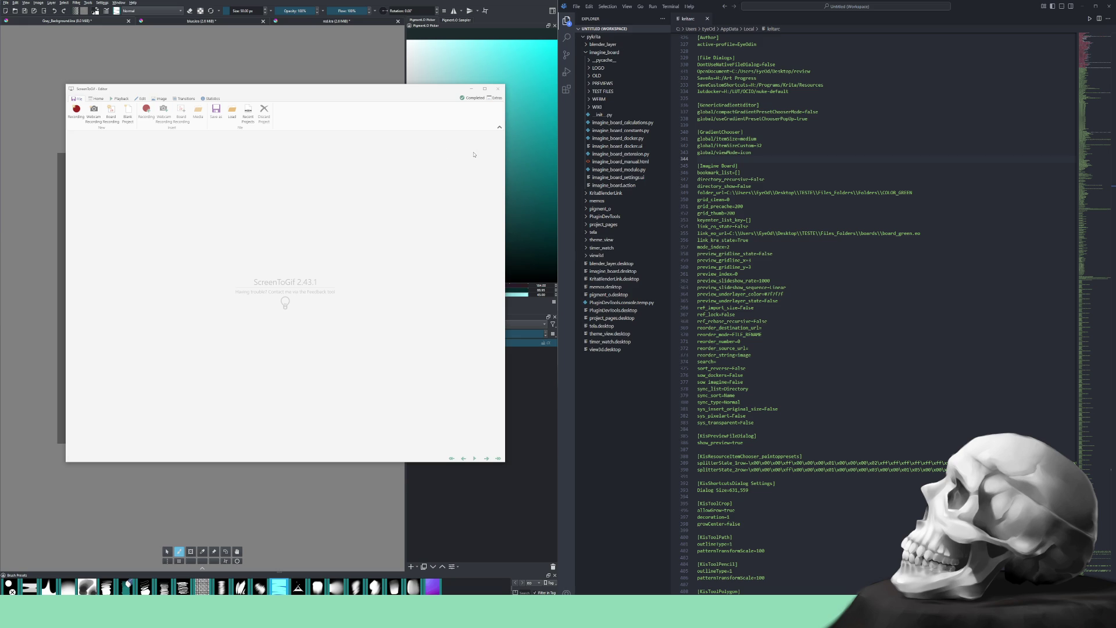
Open a new ScreenToGif recorder frame over the Imagine Board and nudge the video player down
{"action": "left_click", "coordinate": [76, 111]}
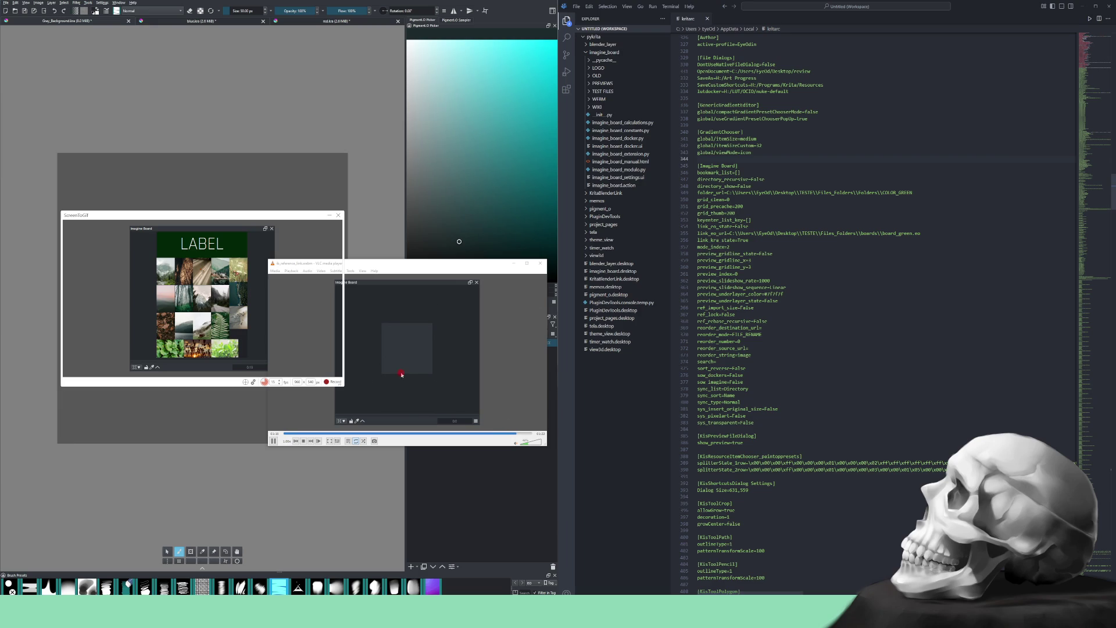
{"action": "left_click_drag", "start_coordinate": [393, 267], "coordinate": [391, 280]}
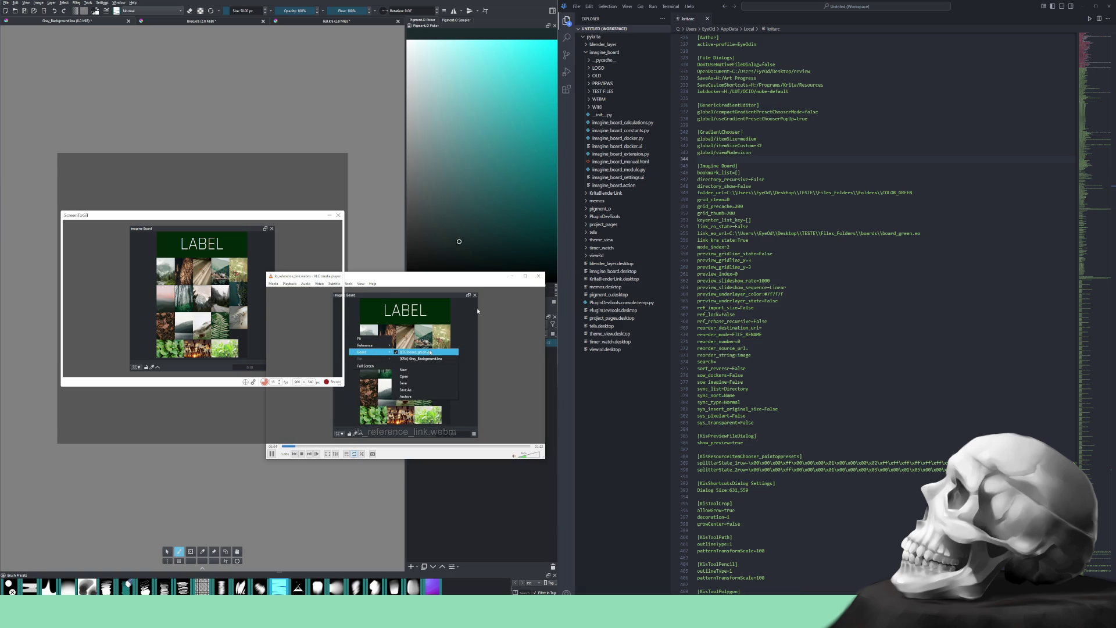
Close the VLC media player after previewing the exported webm clip
{"action": "left_click", "coordinate": [538, 276]}
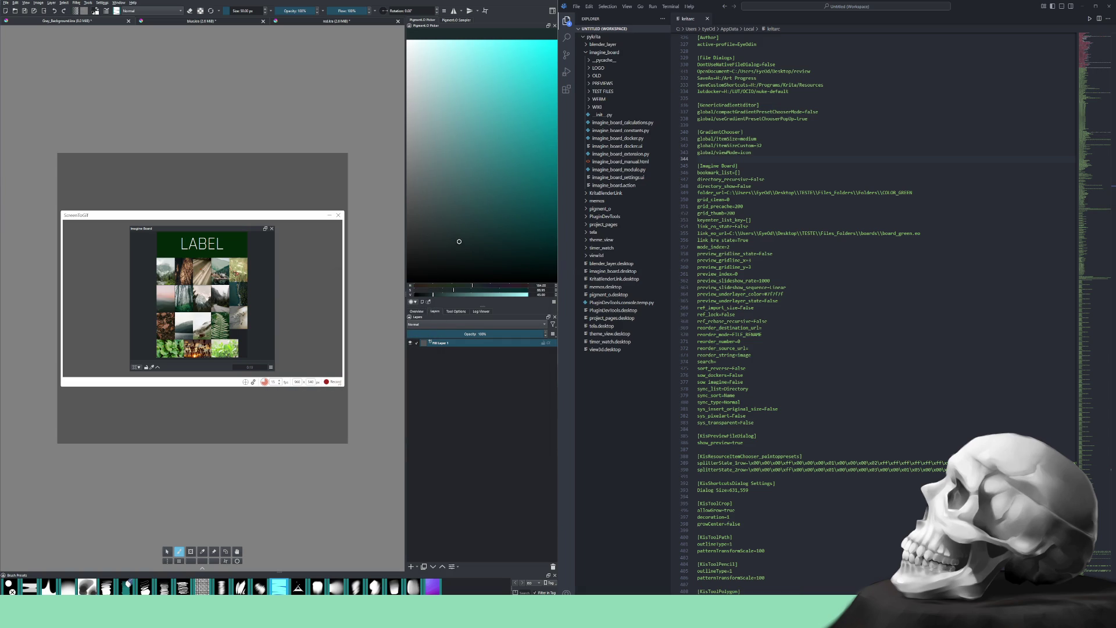
{"action": "mouse_move", "coordinate": [445, 216]}
{"action": "left_mouse_down"}
{"action": "mouse_move", "coordinate": [463, 150]}
{"action": "mouse_move", "coordinate": [473, 168]}
{"action": "left_mouse_up"}
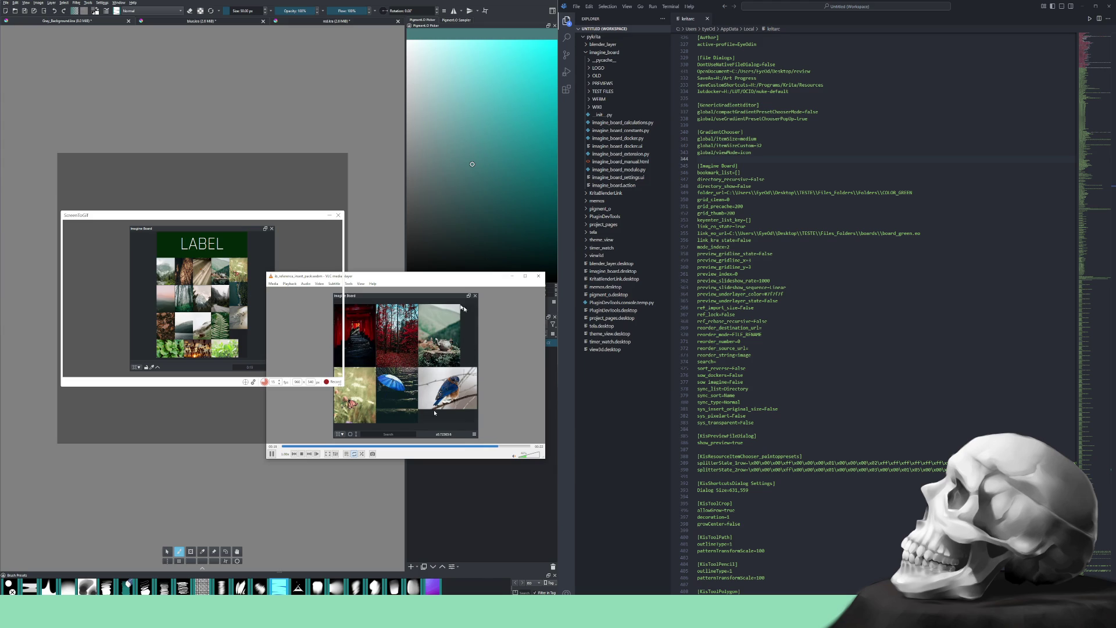
{"action": "left_click", "coordinate": [539, 277]}
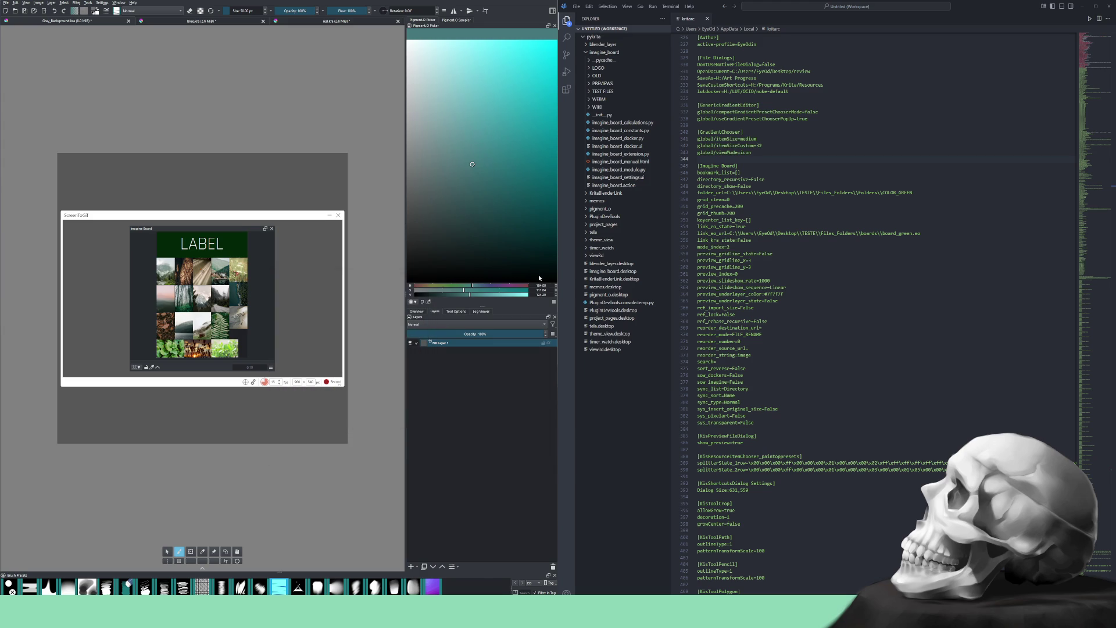
Switch Imagine Board to the empty Gray_Background.kra board, pick Select Shapes, and start recording
{"action": "right_click", "coordinate": [143, 305]}
{"action": "mouse_move", "coordinate": [154, 318]}
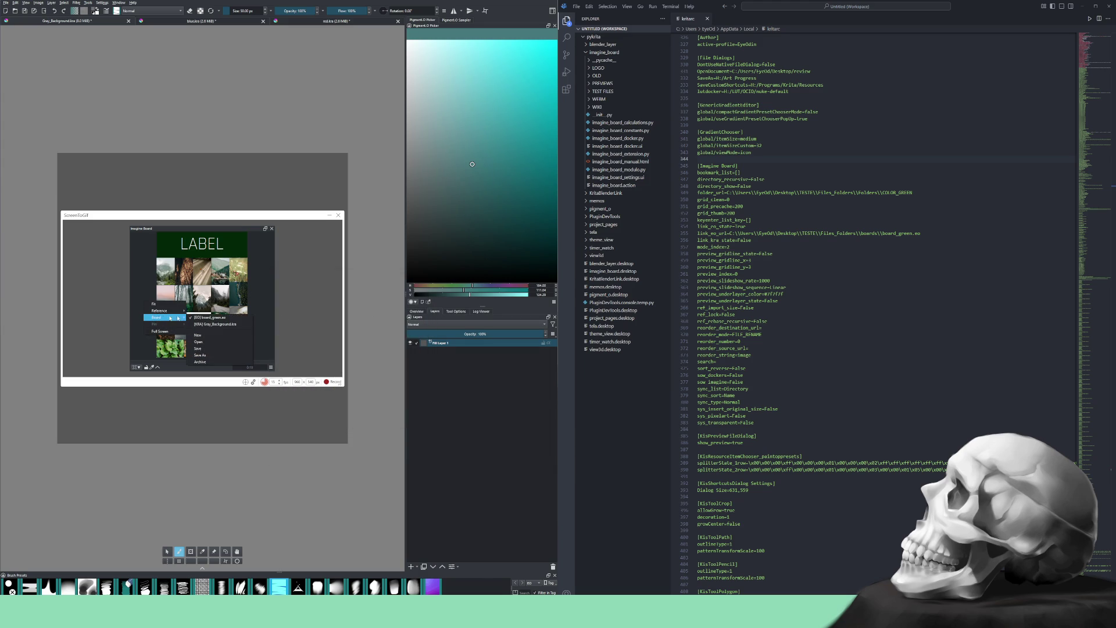
{"action": "left_click", "coordinate": [209, 324]}
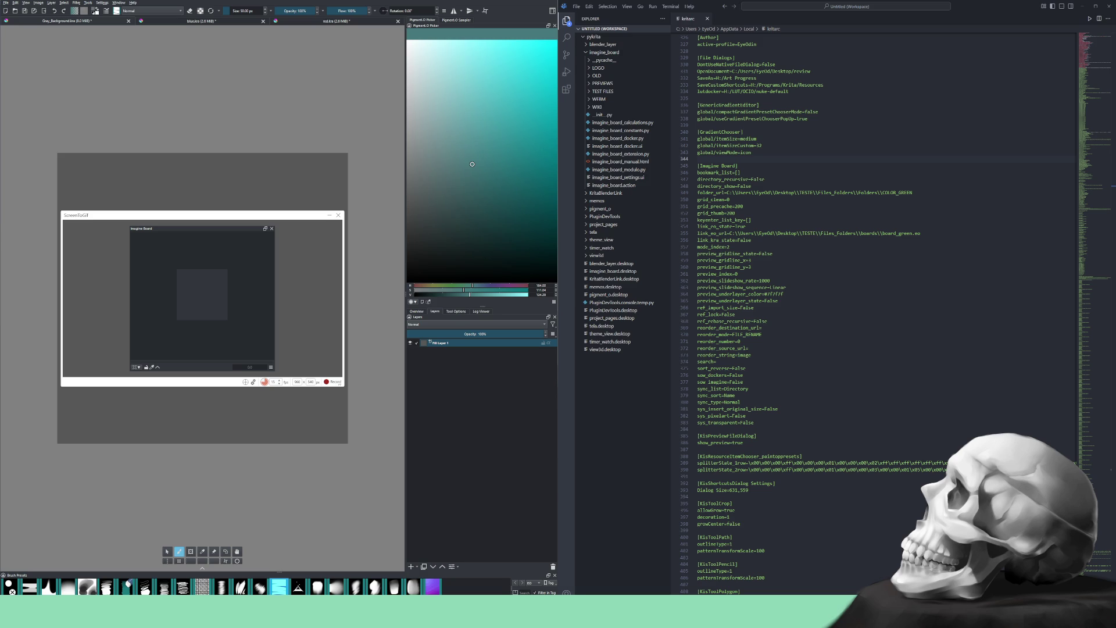
{"action": "left_click", "coordinate": [168, 553]}
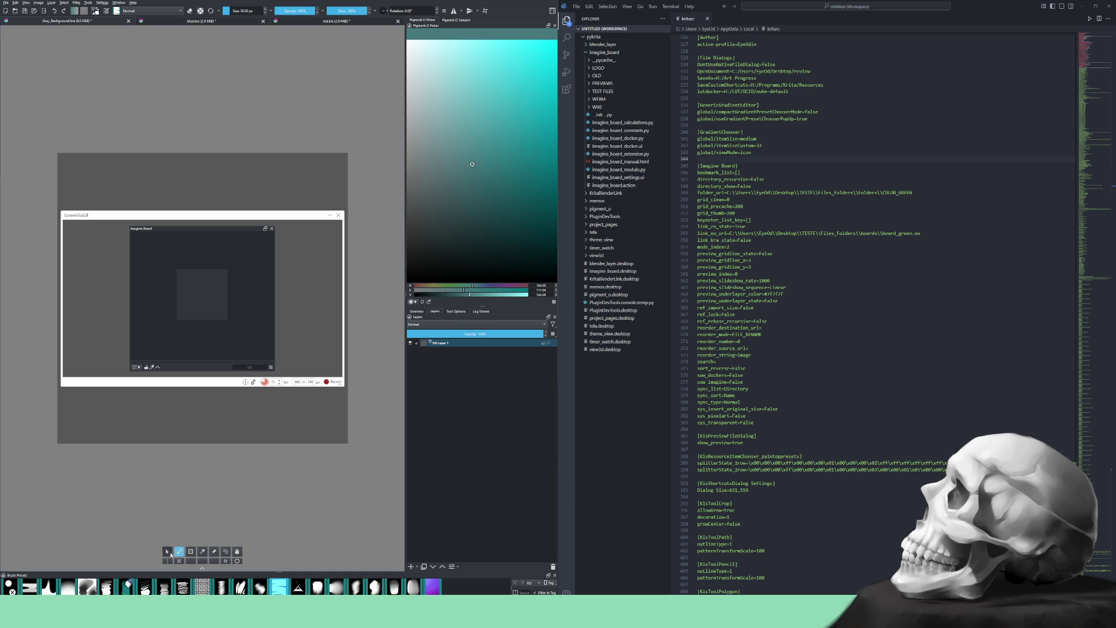
{"action": "left_click", "coordinate": [336, 382]}
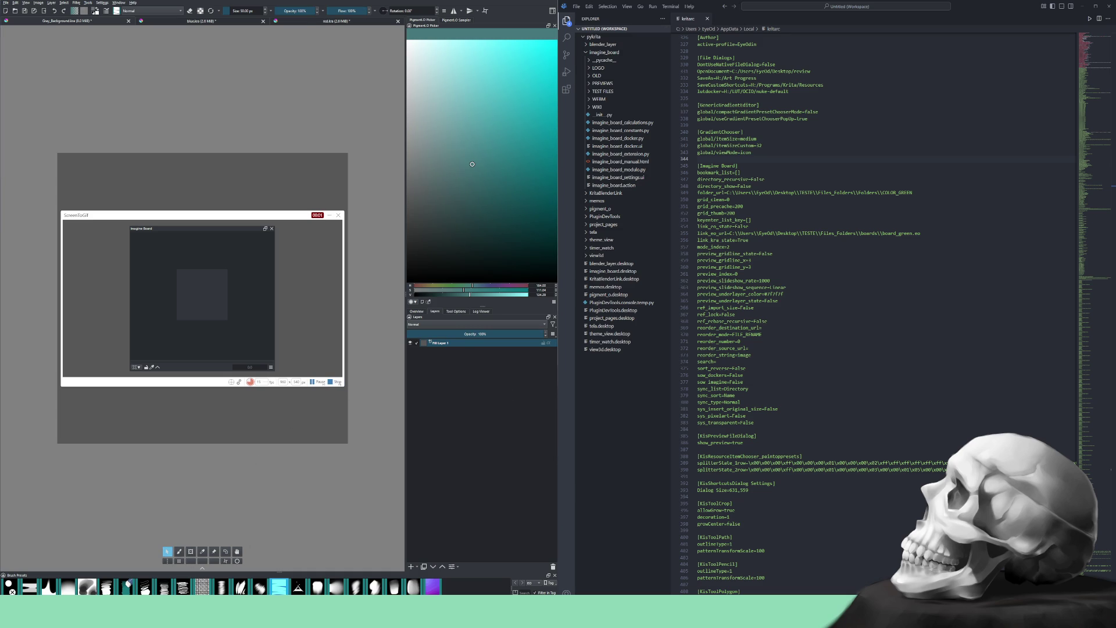
Drop an image file onto Imagine Board and pack it via Pin > Pack > Optimal
{"action": "mouse_move", "coordinate": [424, 300]}
{"action": "left_mouse_down"}
{"action": "mouse_move", "coordinate": [260, 307]}
{"action": "mouse_move", "coordinate": [179, 286]}
{"action": "mouse_move", "coordinate": [195, 285]}
{"action": "left_mouse_up"}
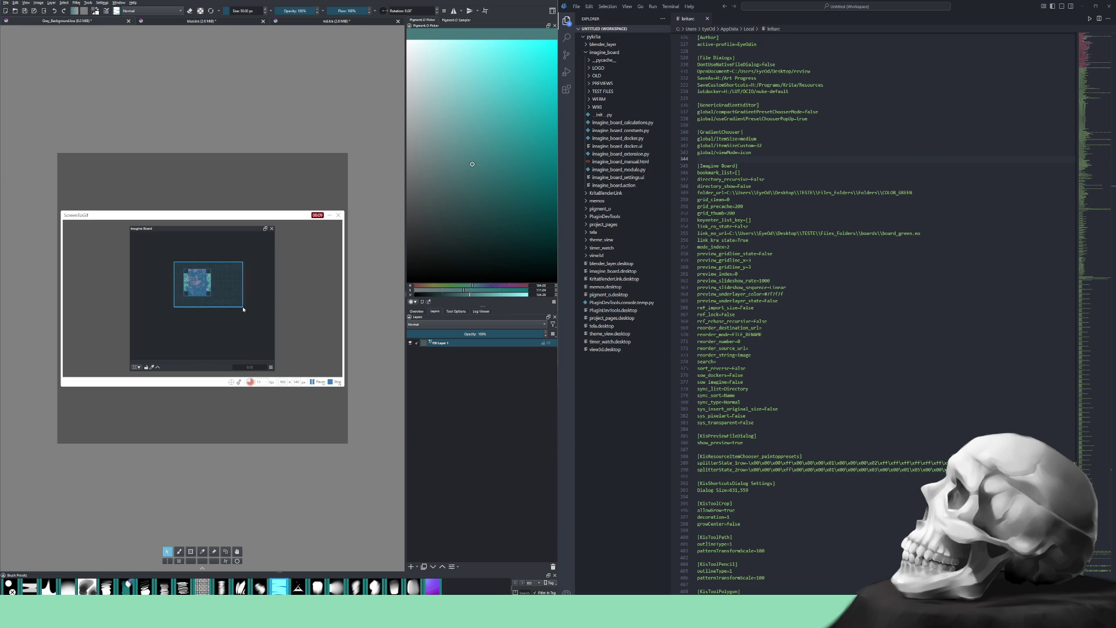
{"action": "right_click", "coordinate": [199, 285]}
{"action": "mouse_move", "coordinate": [219, 306]}
{"action": "mouse_move", "coordinate": [279, 307]}
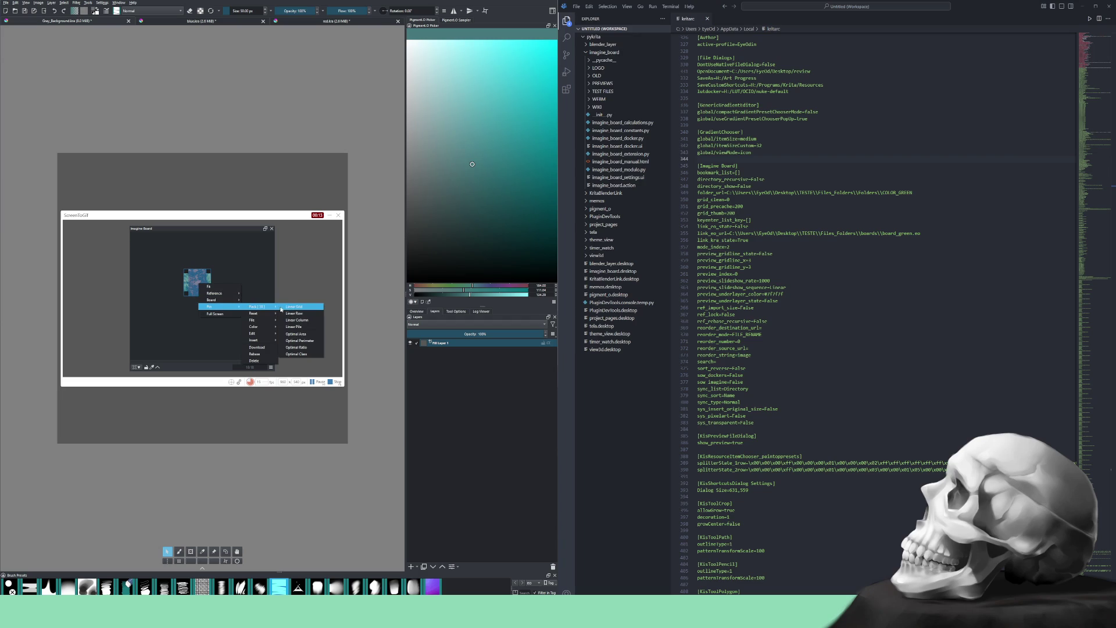
{"action": "left_click", "coordinate": [298, 353]}
Refit the image grid to fill the panel, deselect the images, and stop recording
{"action": "right_click", "coordinate": [216, 296]}
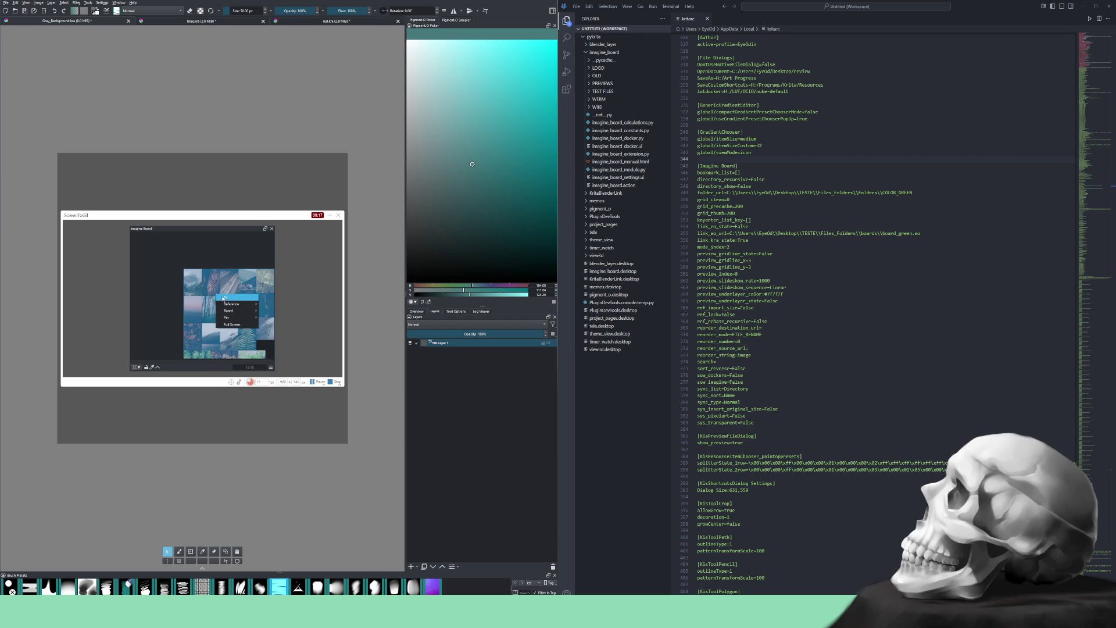
{"action": "left_click", "coordinate": [233, 299]}
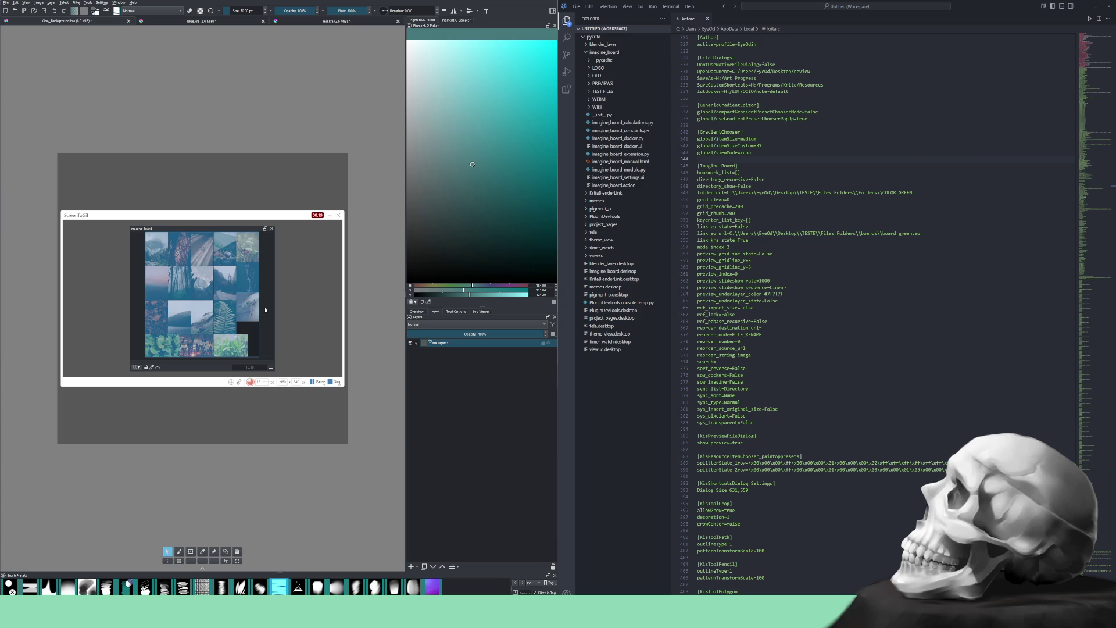
{"action": "left_click", "coordinate": [271, 322]}
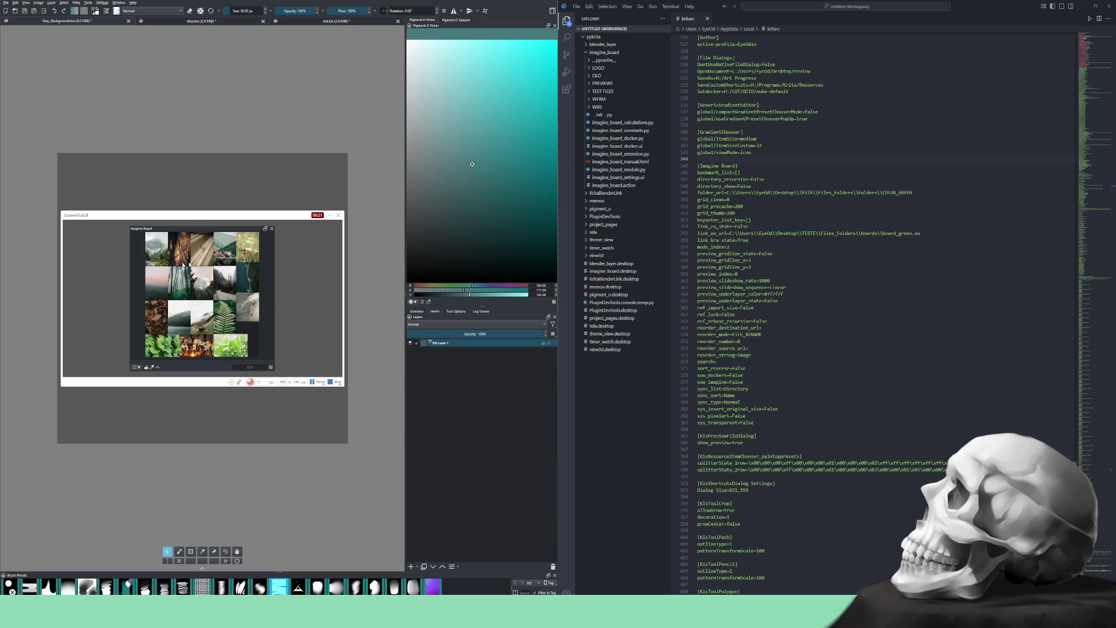
{"action": "left_click", "coordinate": [333, 382]}
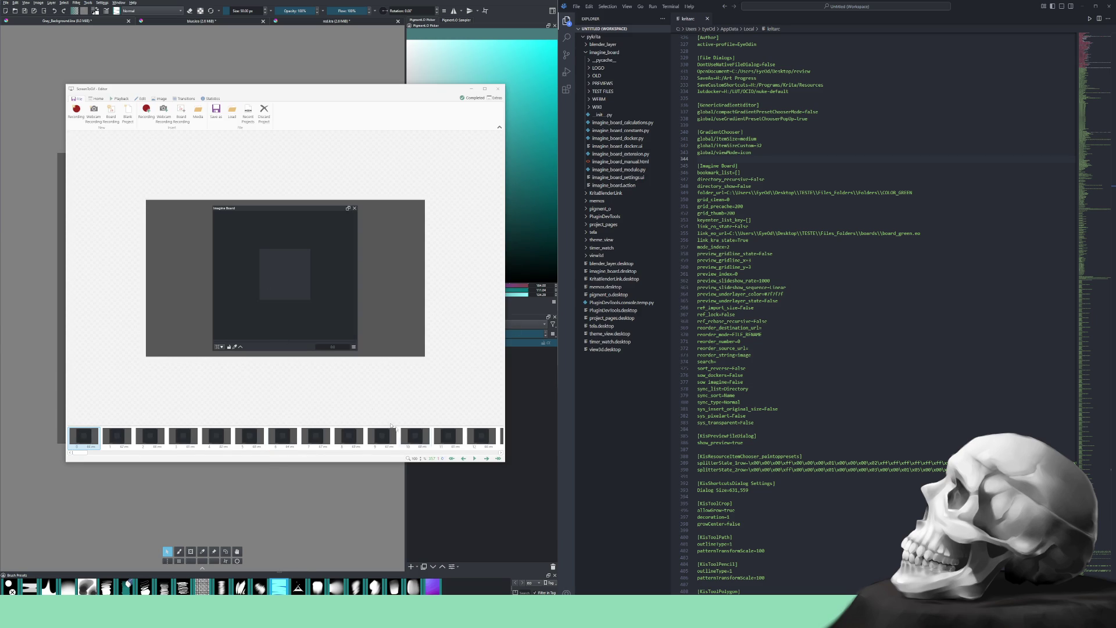
Play the captured Imagine Board clip through once, pause it, and scroll the frame strip back
{"action": "left_click", "coordinate": [472, 459]}
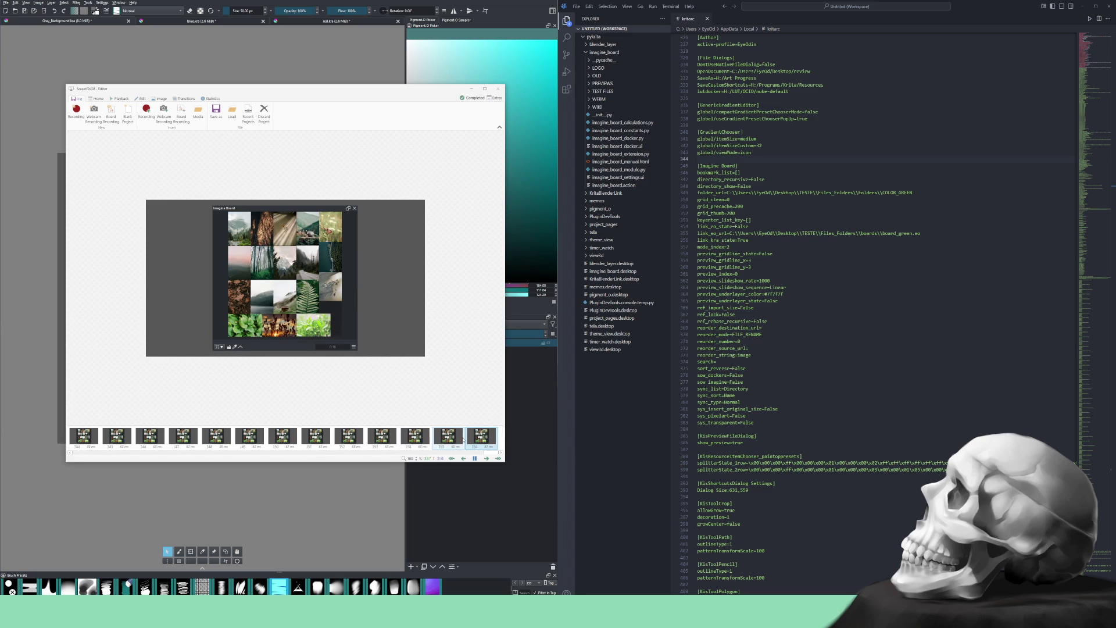
{"action": "left_click", "coordinate": [475, 459]}
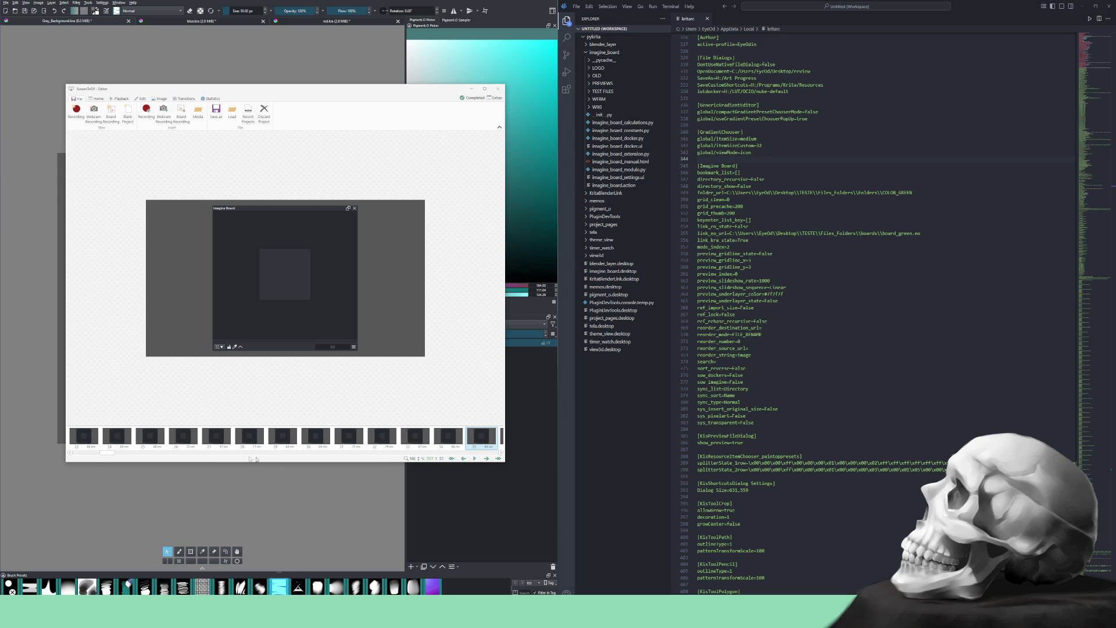
{"action": "left_click_drag", "start_coordinate": [107, 453], "coordinate": [69, 456]}
Export the recording as a webm file, keeping the suggested file name
{"action": "left_click", "coordinate": [216, 110]}
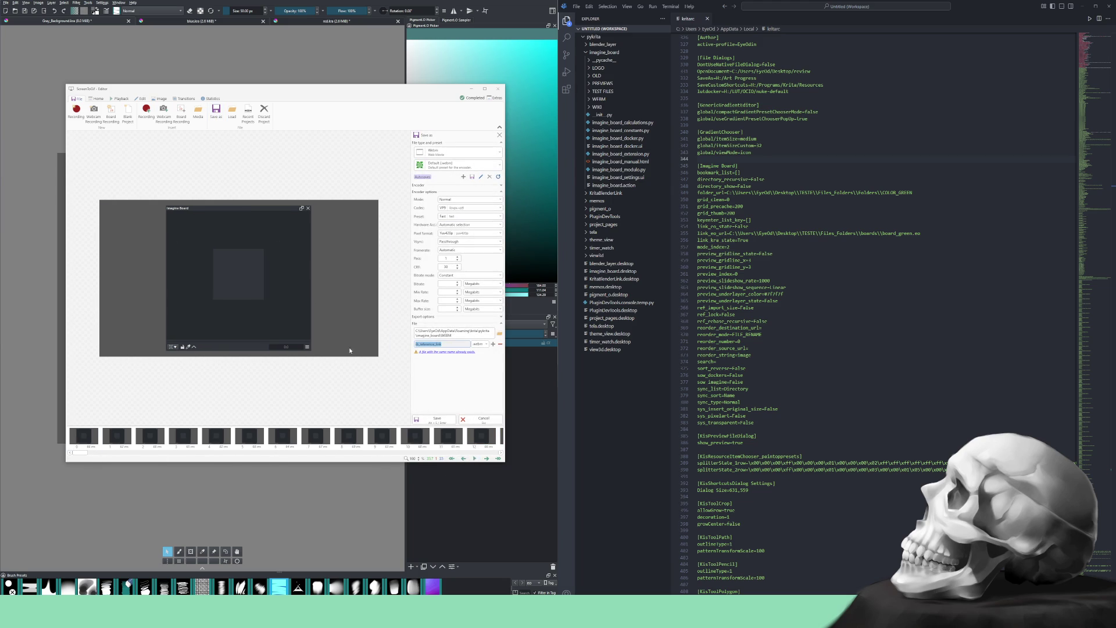
{"action": "key", "text": "End"}
{"action": "left_click", "coordinate": [437, 421]}
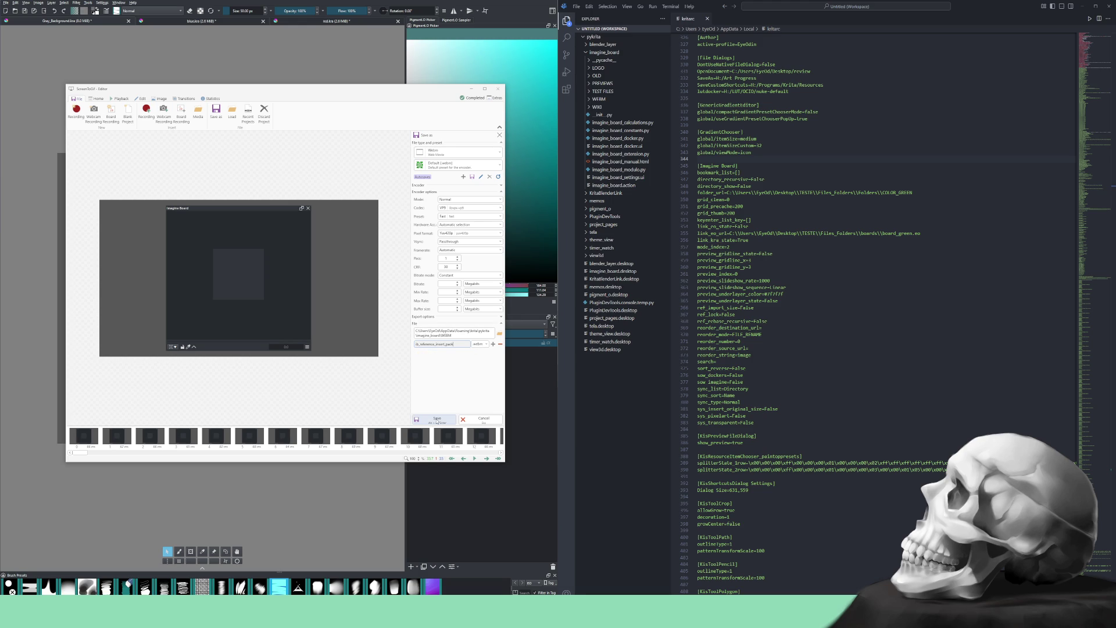
{"action": "left_click", "coordinate": [437, 420]}
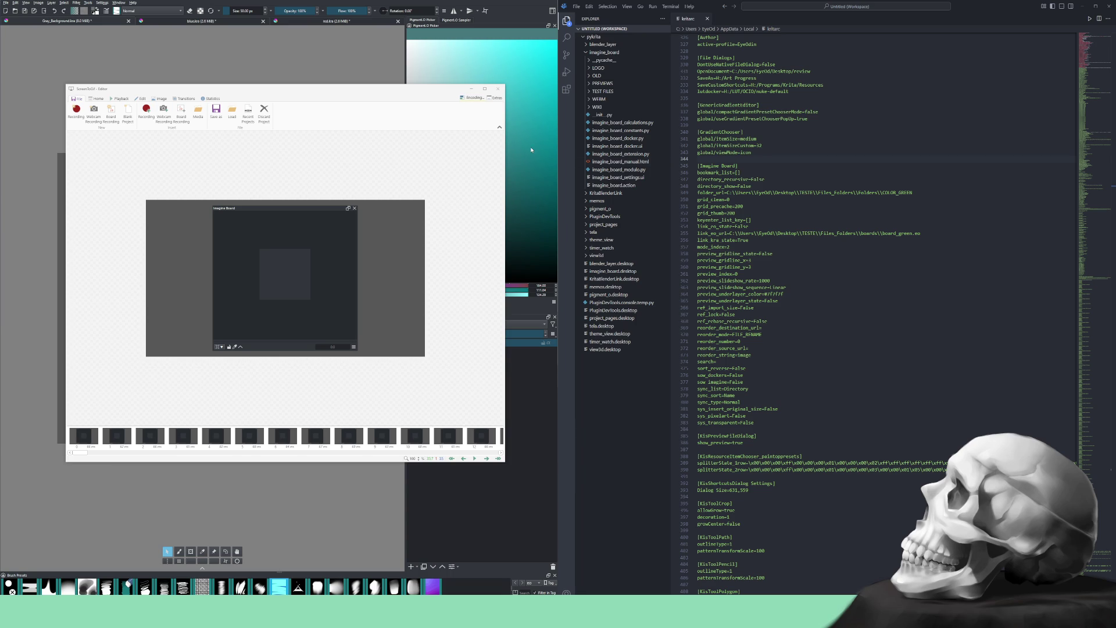
Check the Encodings list until the webm export finishes, then close it
{"action": "left_click", "coordinate": [472, 98]}
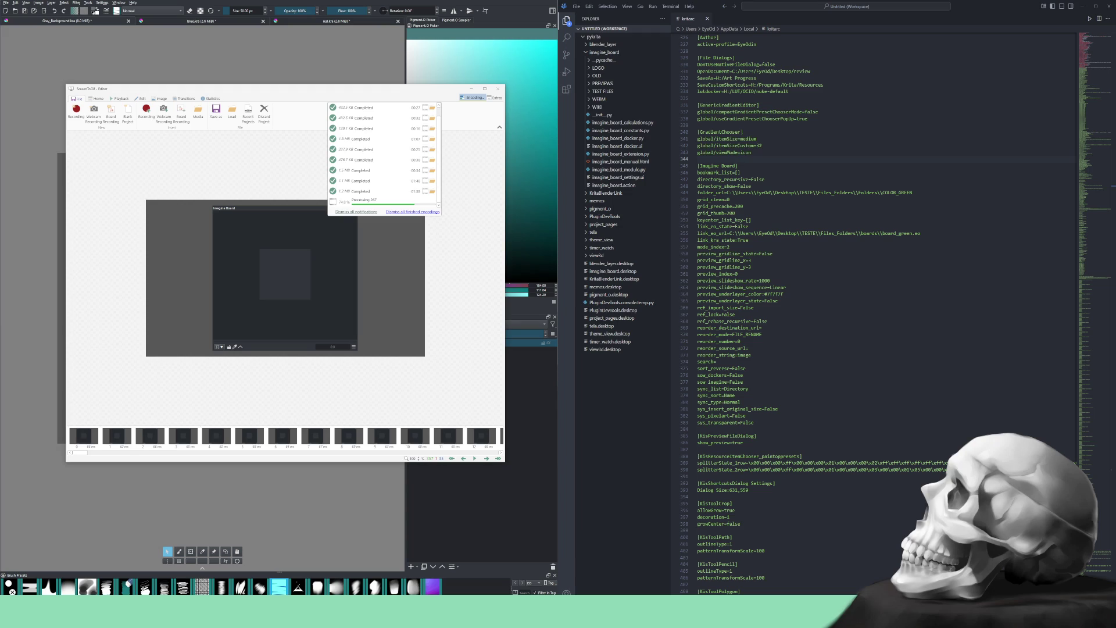
{"action": "key", "text": "Escape"}
{"action": "left_click", "coordinate": [472, 97]}
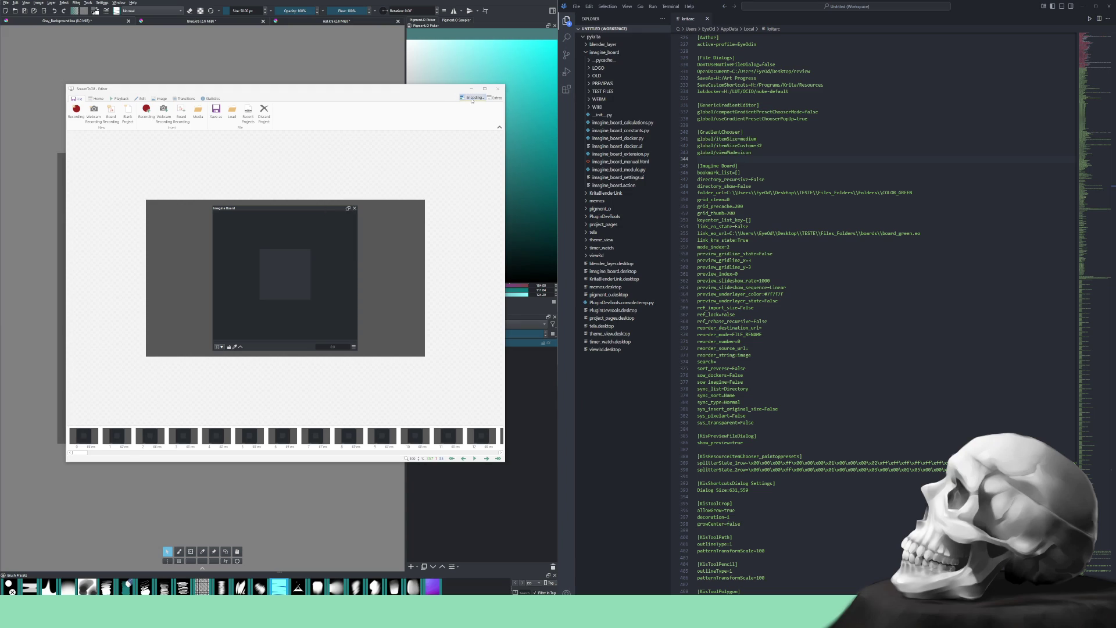
{"action": "mouse_move", "coordinate": [418, 163]}
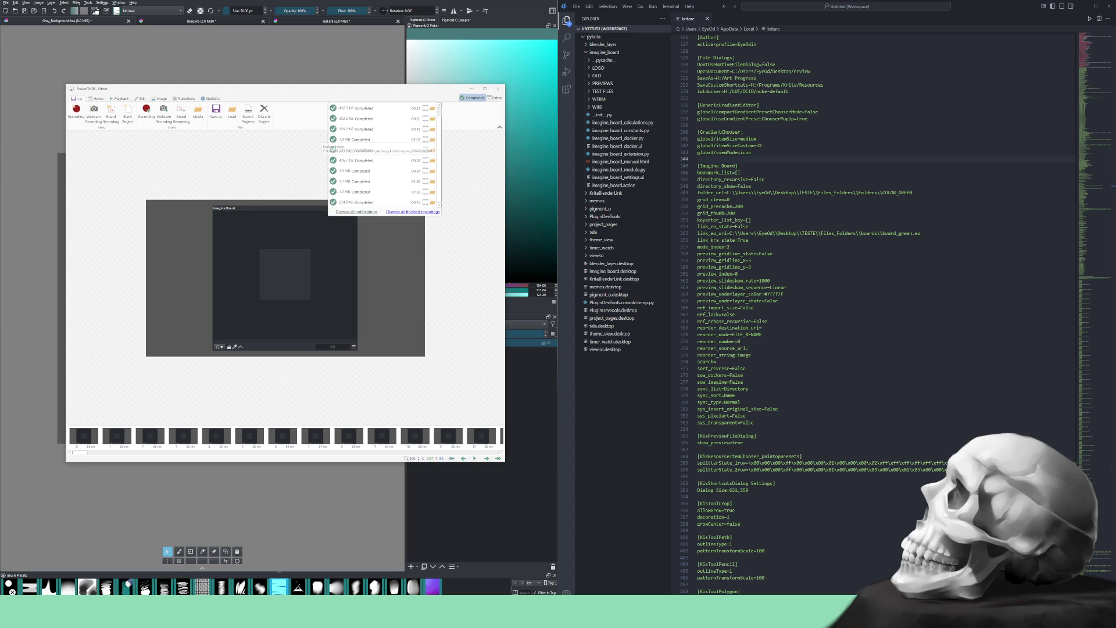
{"action": "left_click", "coordinate": [432, 140]}
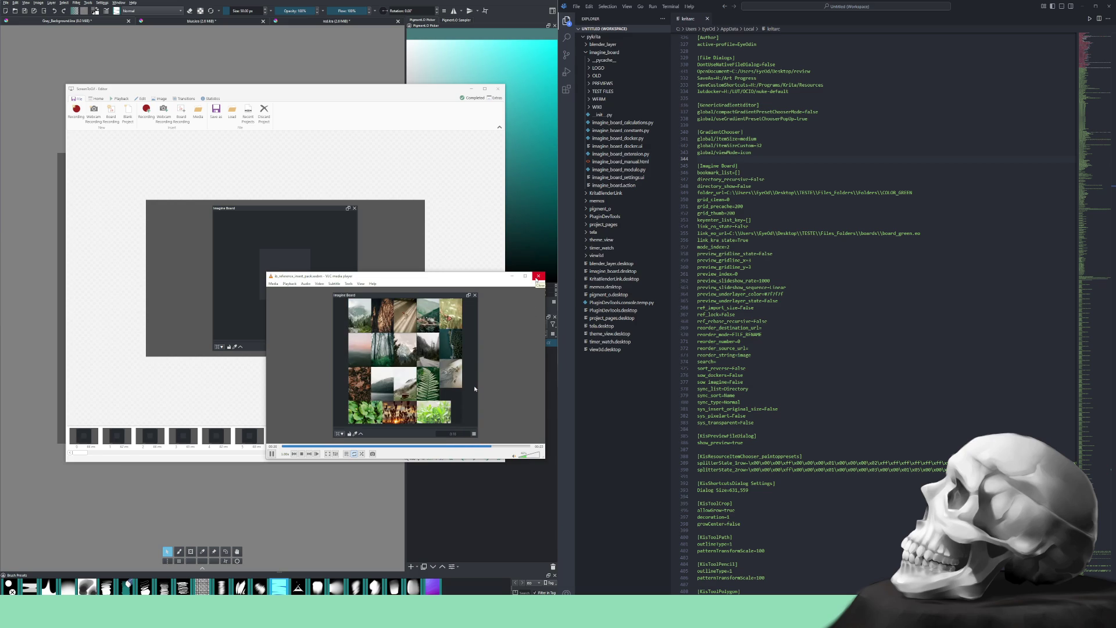
Close VLC, discard the previous ScreenToGif project, and bring Krita back to the front
{"action": "left_click", "coordinate": [538, 277]}
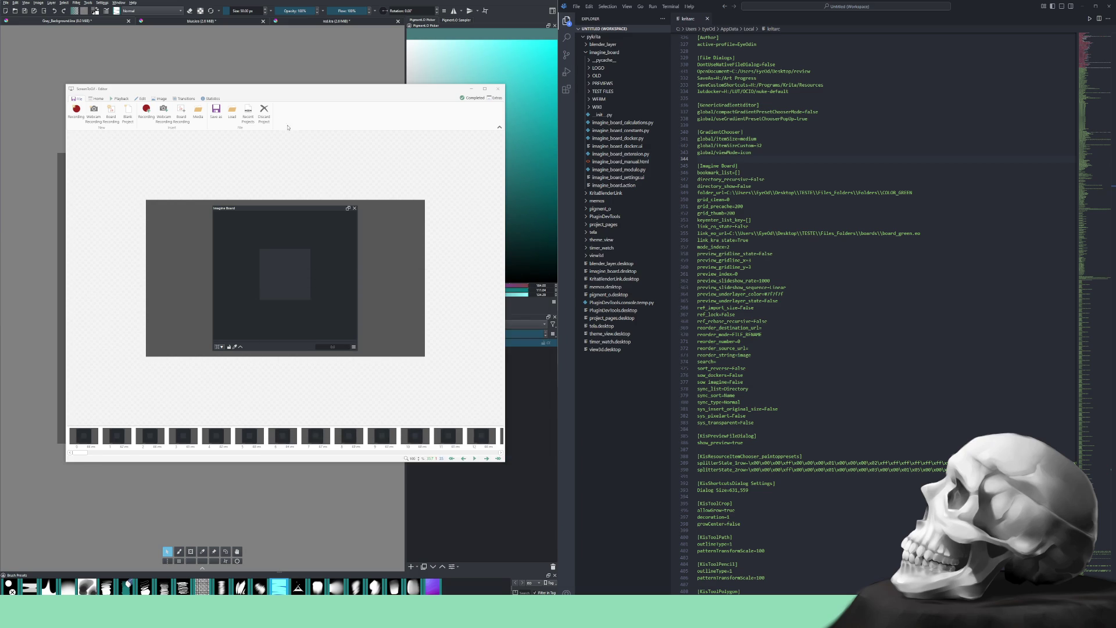
{"action": "left_click", "coordinate": [262, 114]}
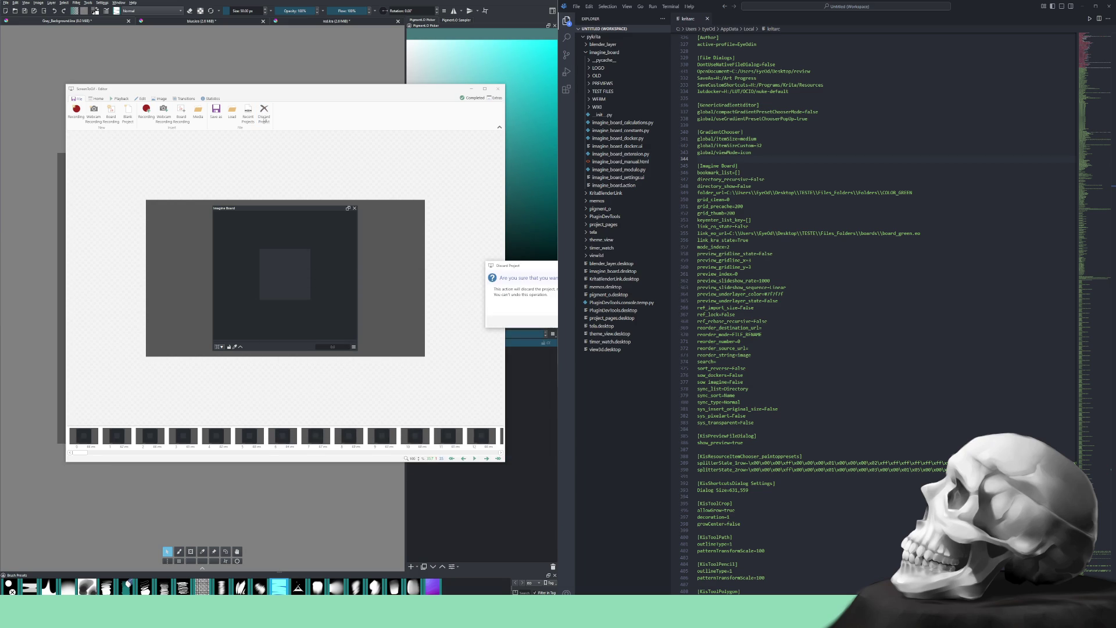
{"action": "key", "text": "Return"}
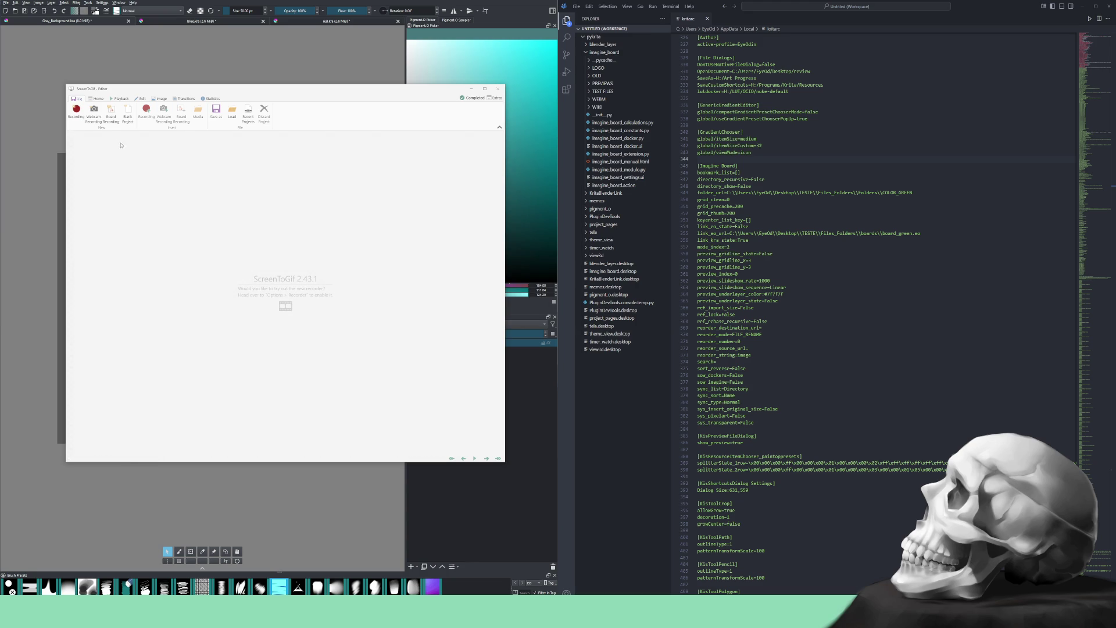
{"action": "left_click", "coordinate": [80, 116]}
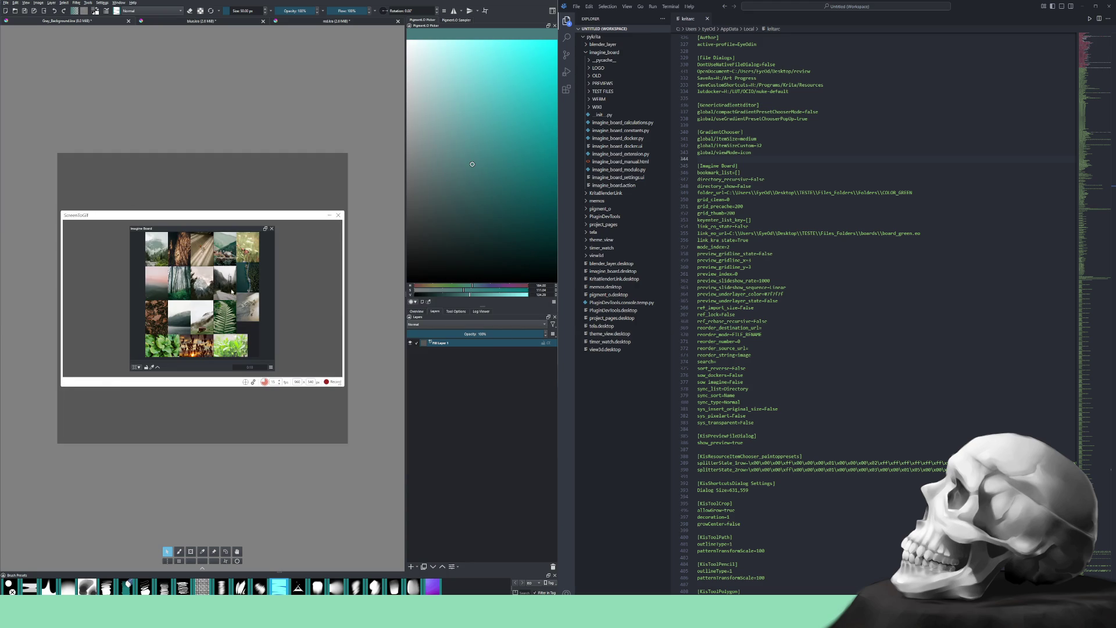
Select all board images and rebase Imagine Board to clear them
{"action": "key", "text": "ctrl+a"}
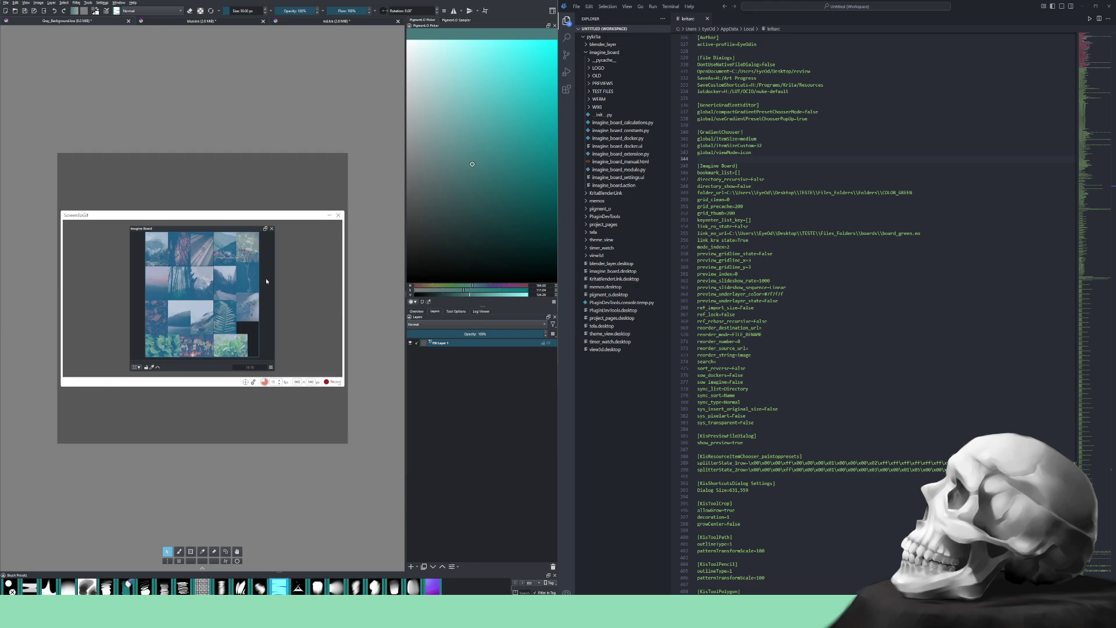
{"action": "right_click", "coordinate": [238, 283]}
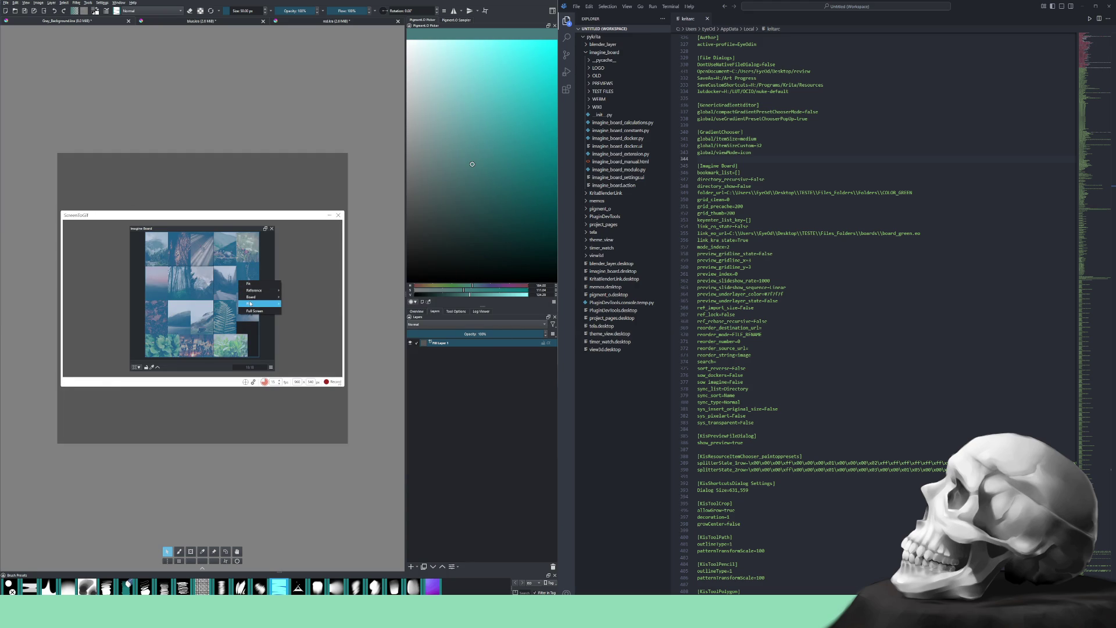
{"action": "mouse_move", "coordinate": [255, 304]}
{"action": "left_click", "coordinate": [293, 351]}
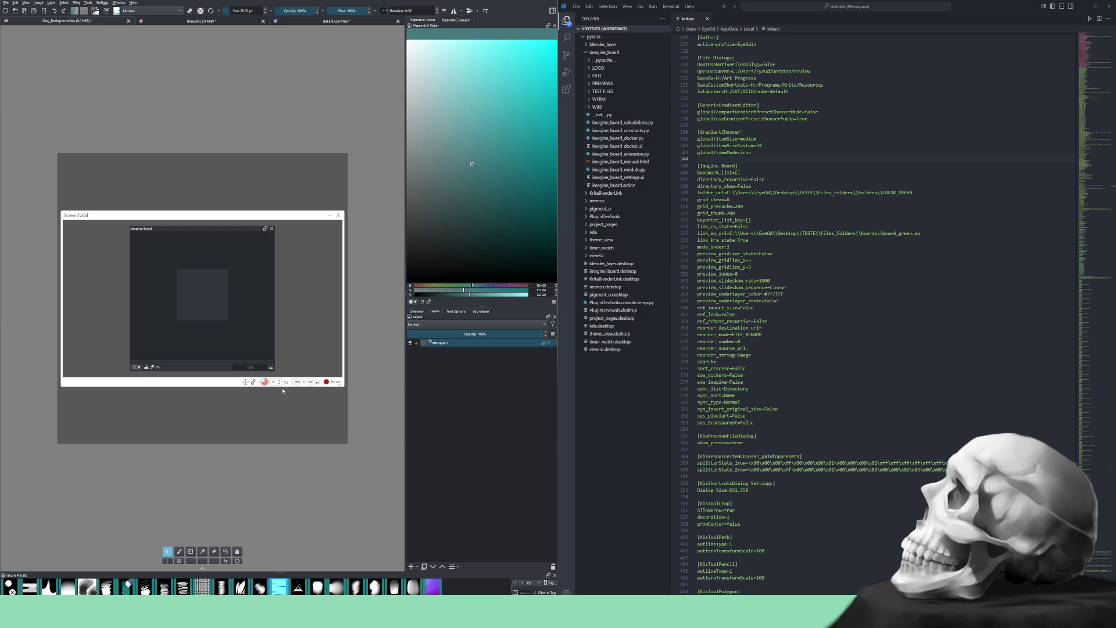
Record dropping an image onto the board, packing it as a Linear Grid, and fitting it
{"action": "left_click", "coordinate": [333, 382]}
{"action": "mouse_move", "coordinate": [604, 327]}
{"action": "left_mouse_down"}
{"action": "mouse_move", "coordinate": [174, 273]}
{"action": "mouse_move", "coordinate": [194, 262]}
{"action": "mouse_move", "coordinate": [198, 280]}
{"action": "left_mouse_up"}
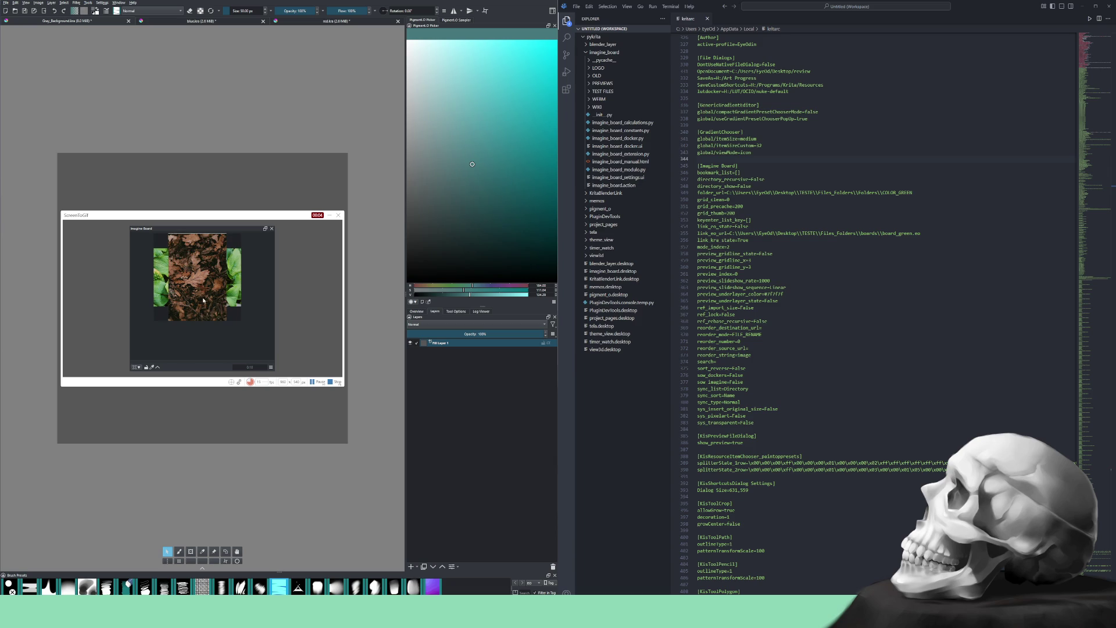
{"action": "right_click", "coordinate": [214, 294]}
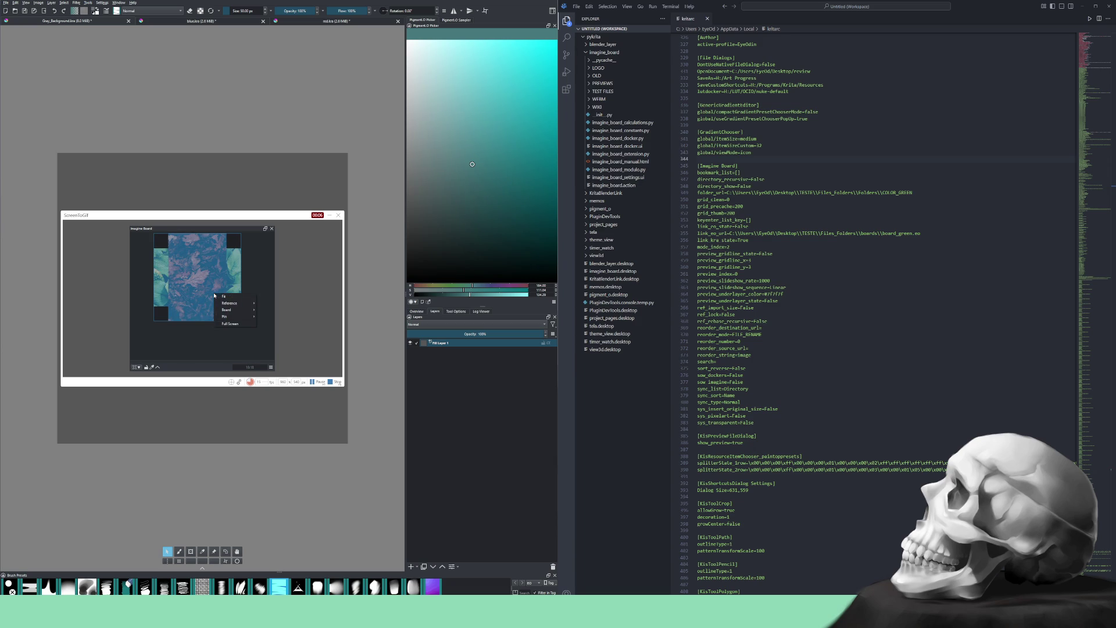
{"action": "mouse_move", "coordinate": [227, 310]}
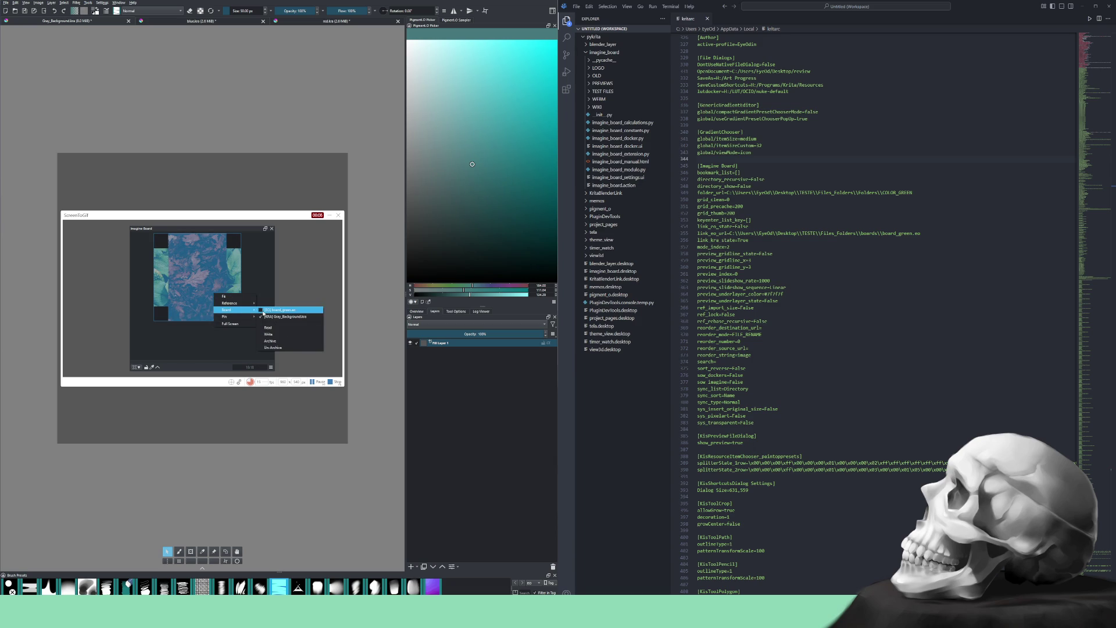
{"action": "mouse_move", "coordinate": [272, 316]}
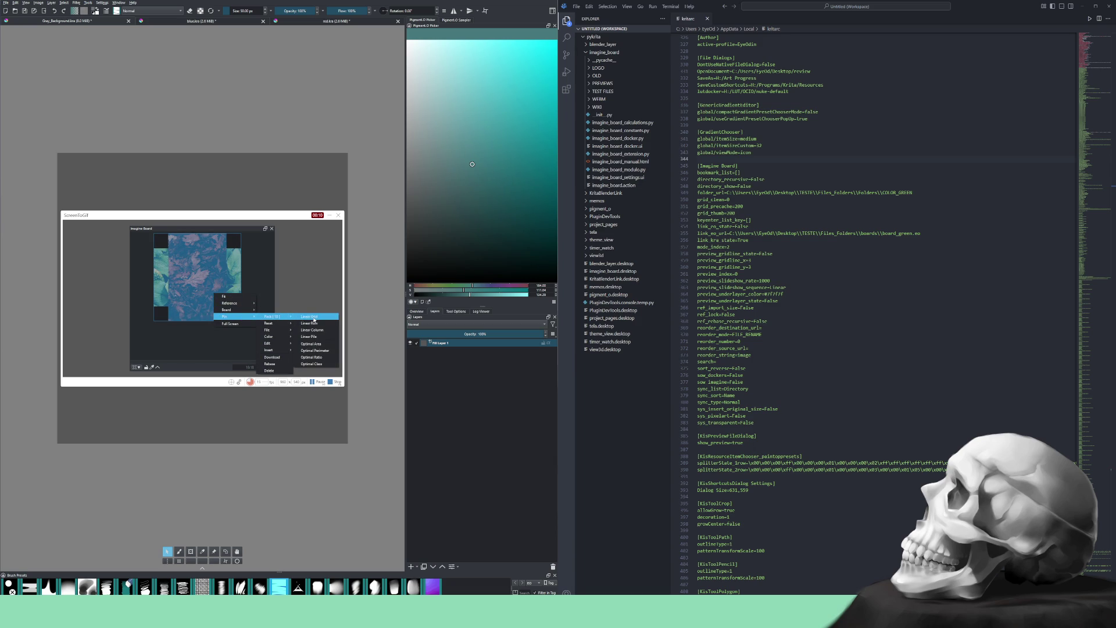
{"action": "left_click", "coordinate": [314, 317]}
{"action": "right_click", "coordinate": [213, 300]}
{"action": "left_click", "coordinate": [226, 305]}
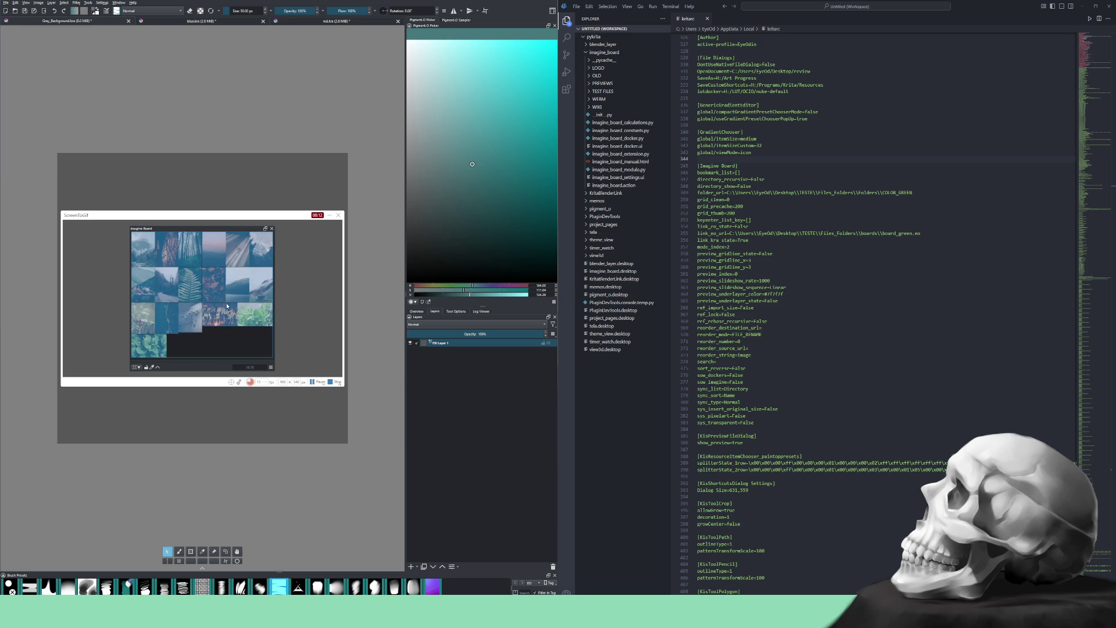
Repack the images with a different Pack layout, refit them, and stop recording
{"action": "right_click", "coordinate": [200, 307]}
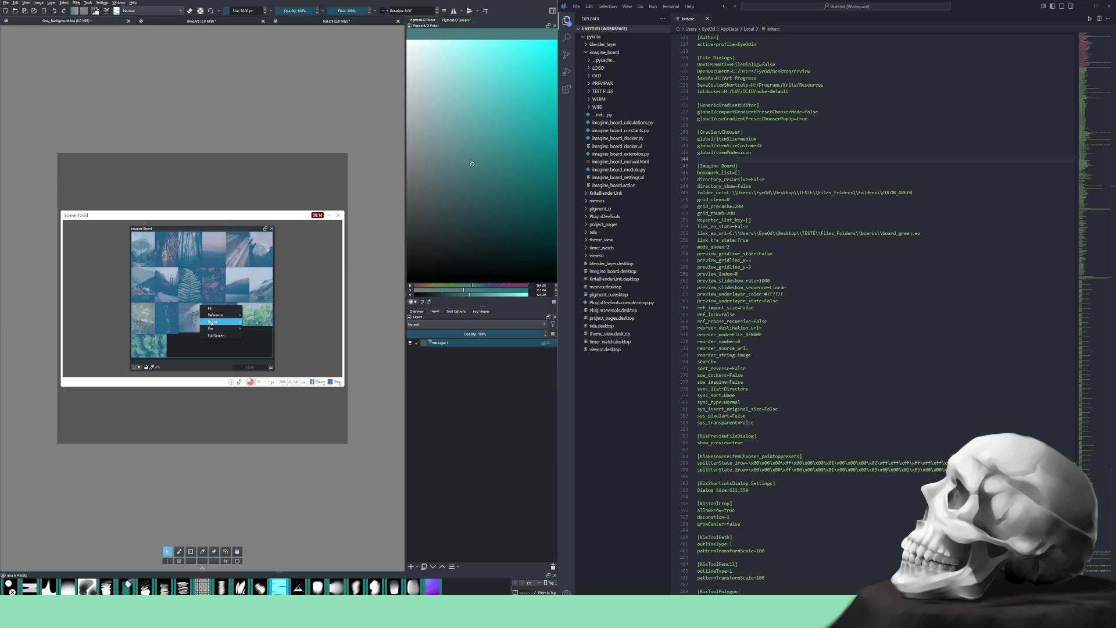
{"action": "mouse_move", "coordinate": [213, 323]}
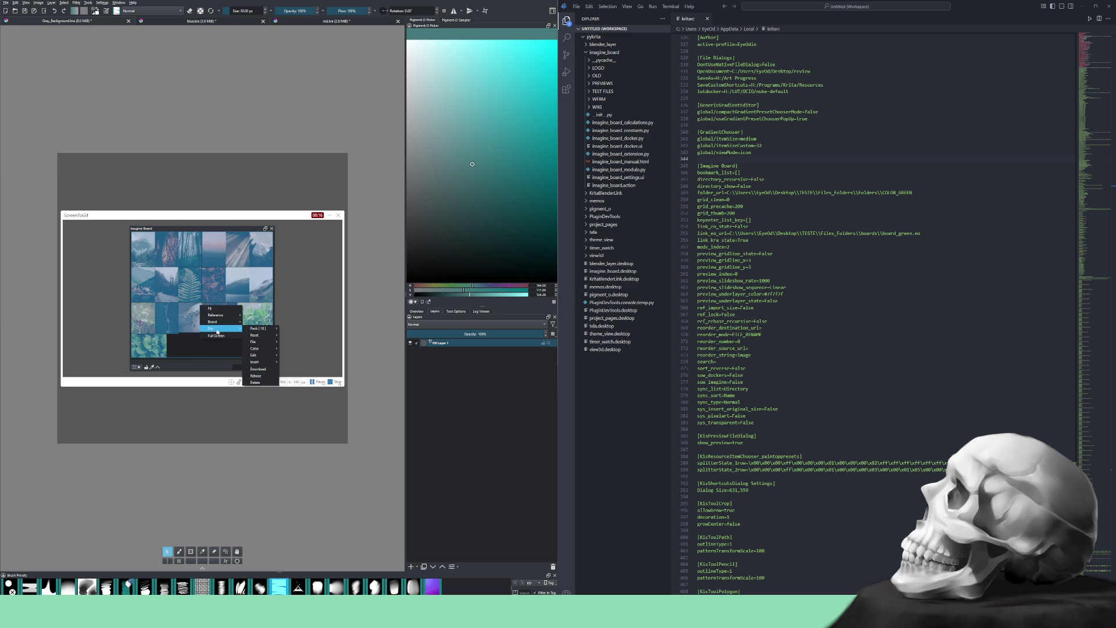
{"action": "mouse_move", "coordinate": [260, 328]}
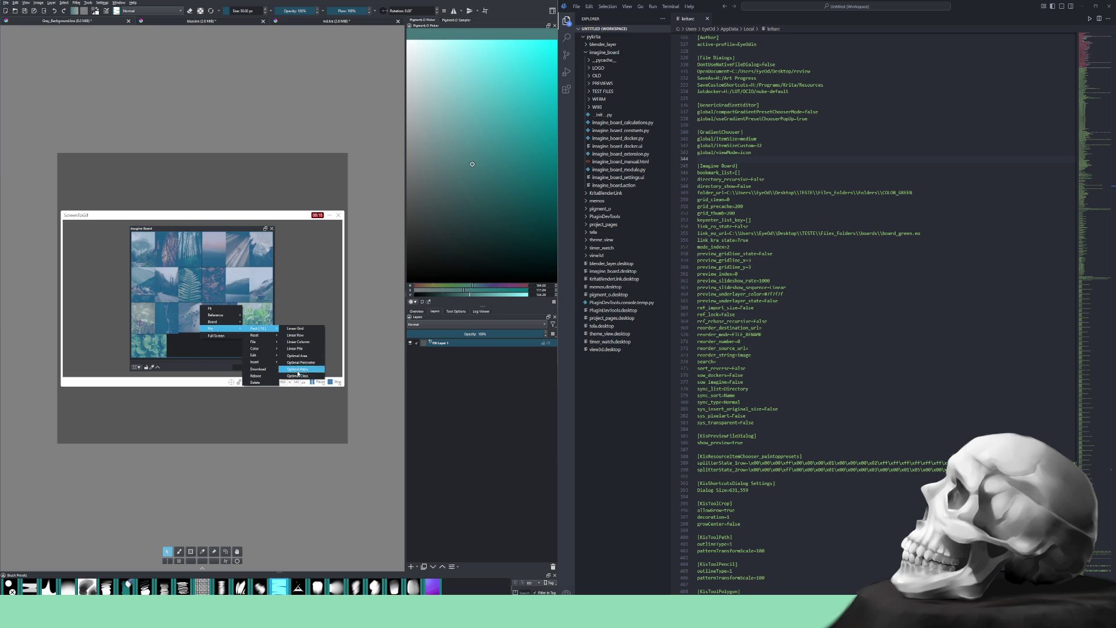
{"action": "left_click", "coordinate": [297, 375]}
{"action": "right_click", "coordinate": [215, 308]}
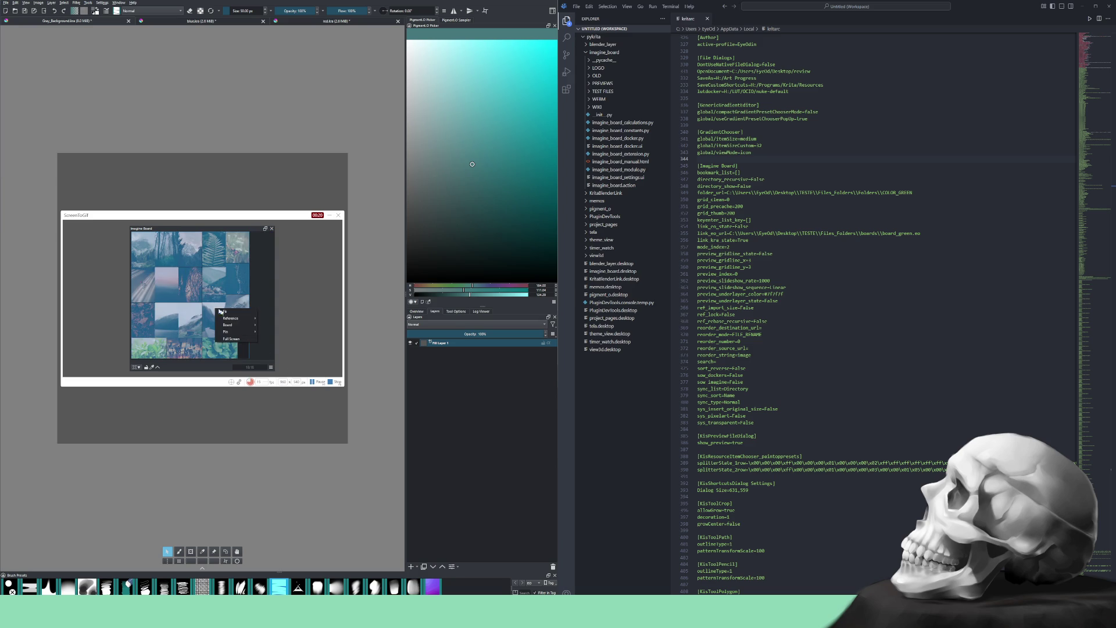
{"action": "left_click", "coordinate": [226, 313]}
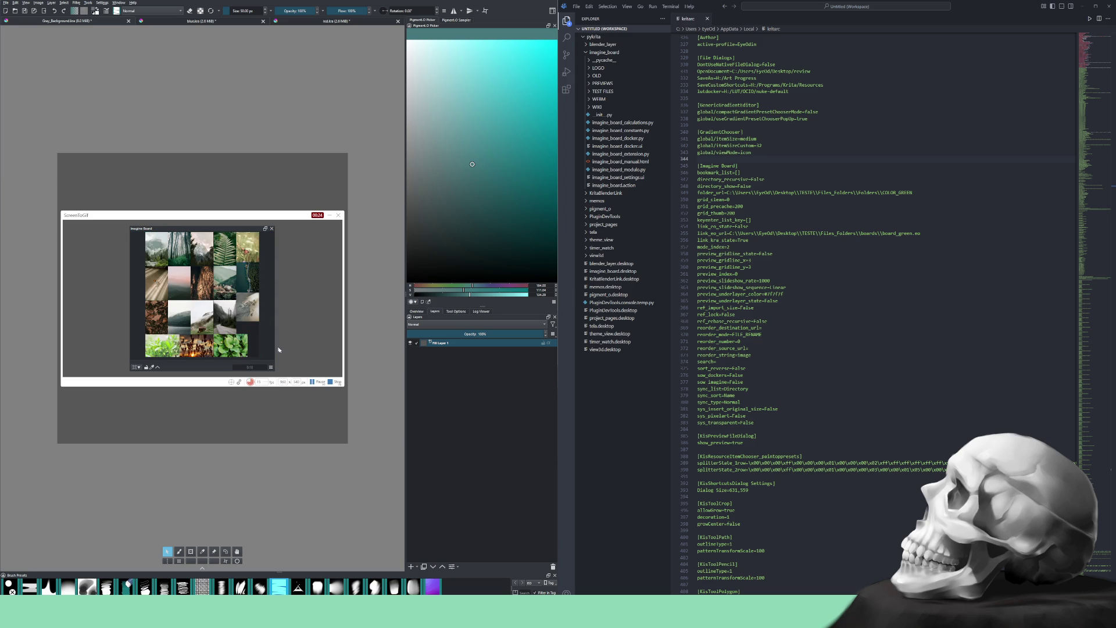
{"action": "left_click", "coordinate": [335, 381]}
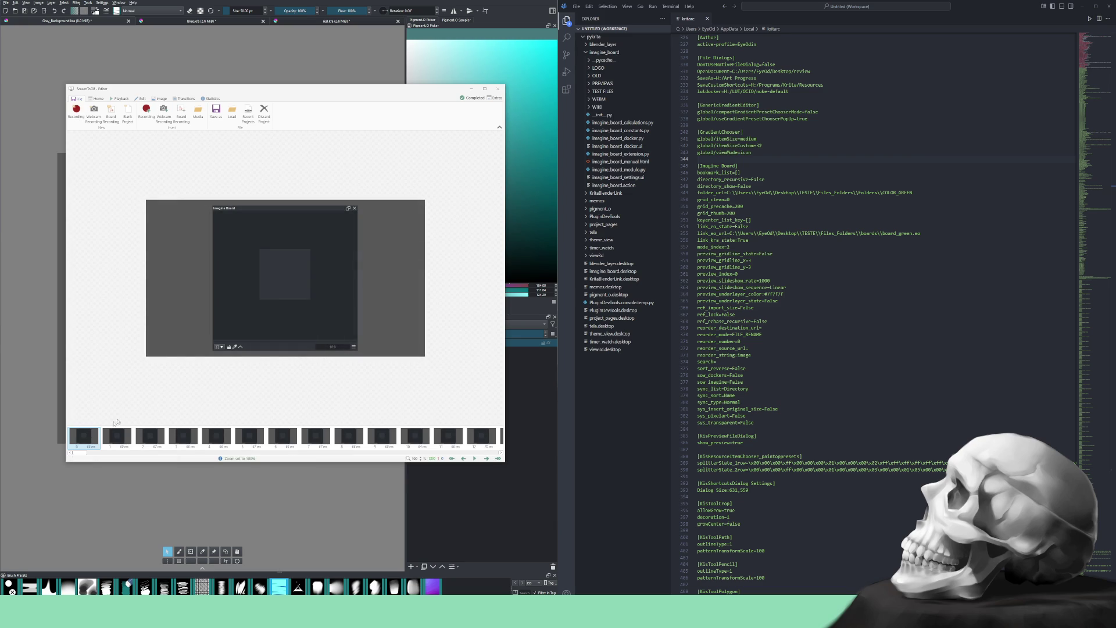
Delete the clip's first 22 frames and play back the trimmed result
{"action": "left_click", "coordinate": [122, 439]}
{"action": "key", "text": "Left"}
{"action": "key", "text": "shift+Home"}
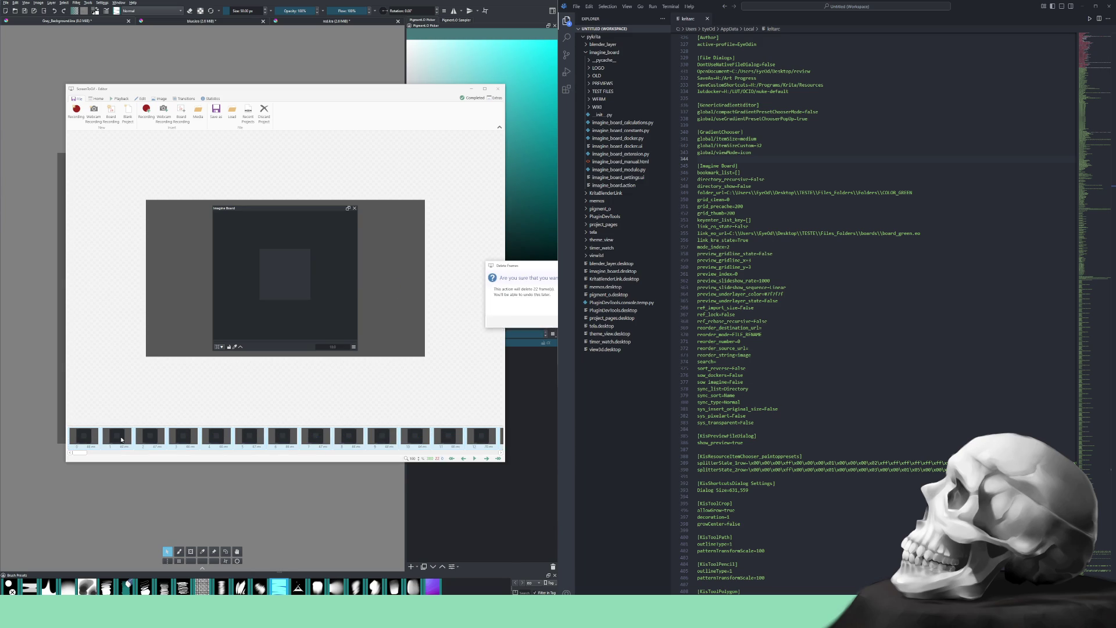
{"action": "key", "text": "Delete"}
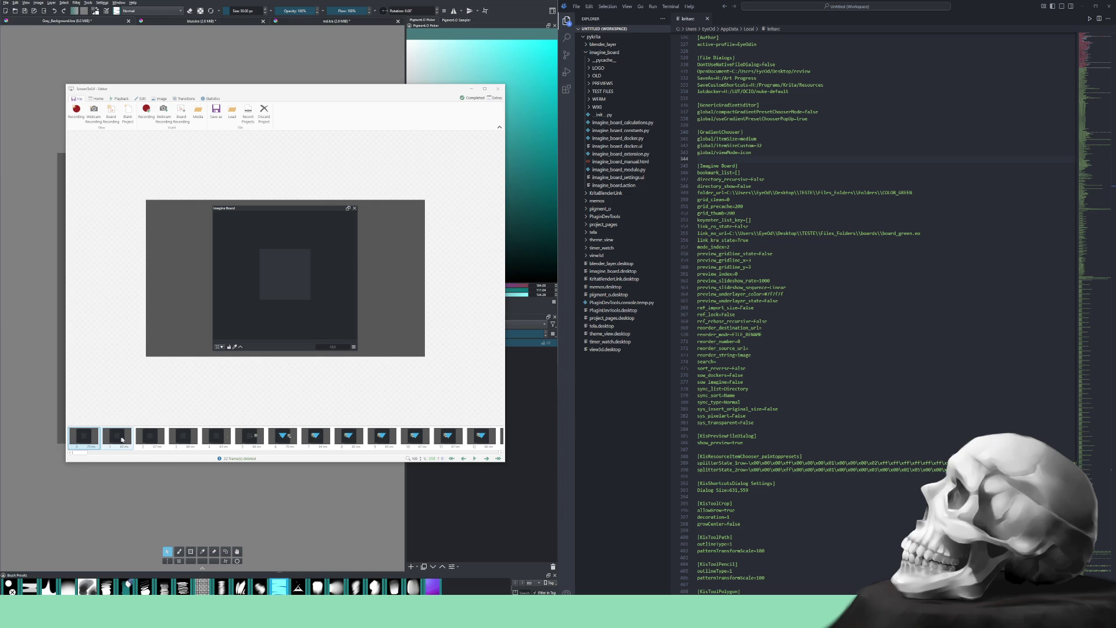
{"action": "left_click", "coordinate": [474, 458]}
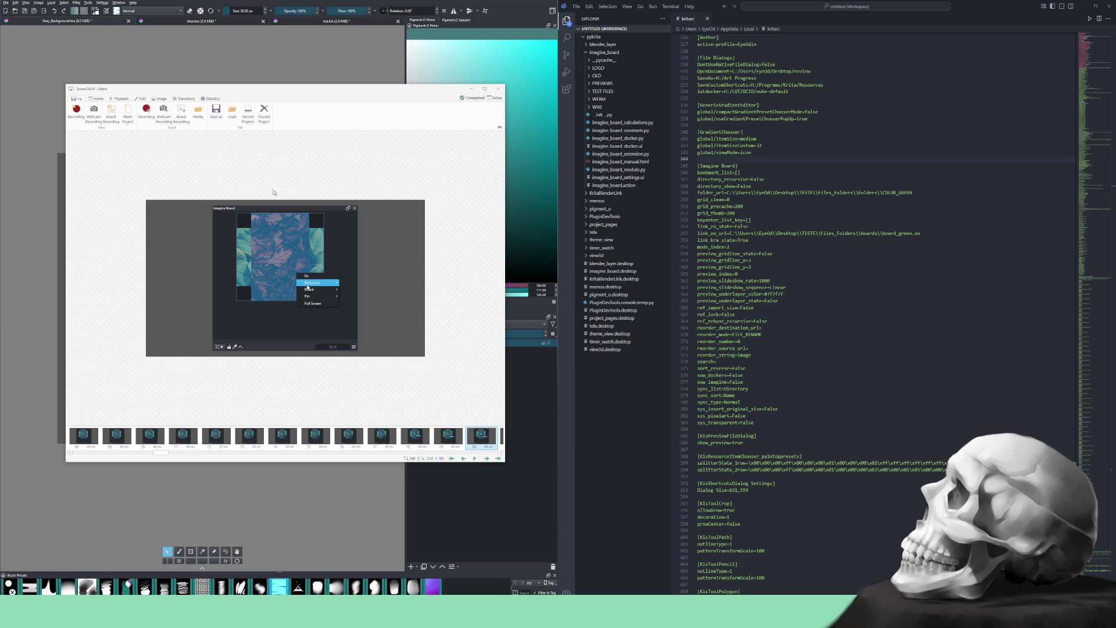
Open Save as, then discard the project and open a new recorder over Krita
{"action": "left_click", "coordinate": [216, 111]}
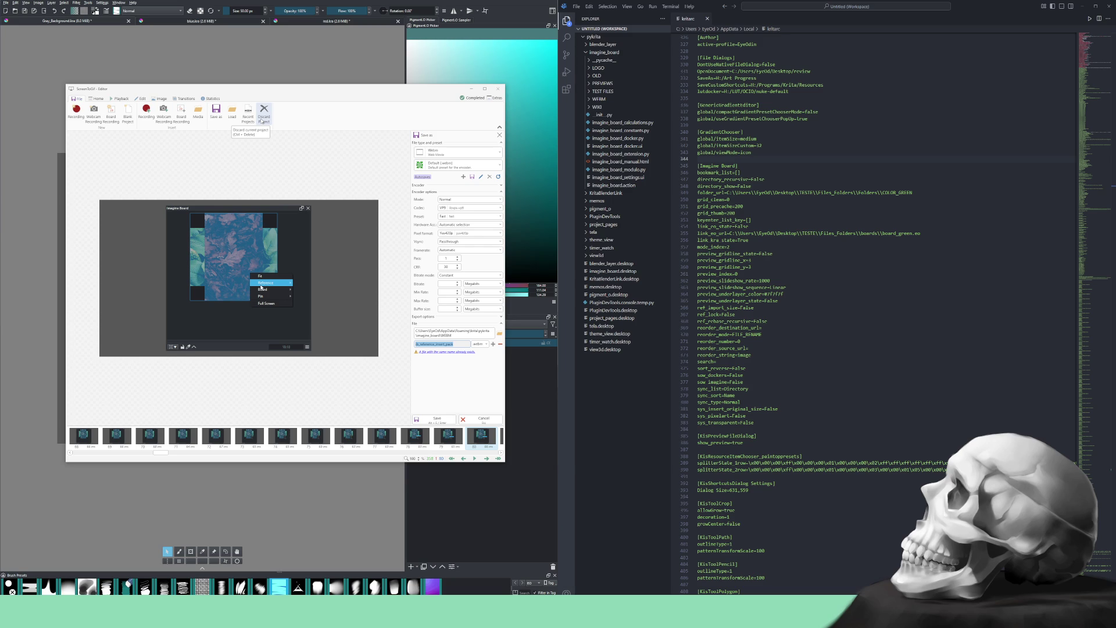
{"action": "left_click", "coordinate": [262, 116]}
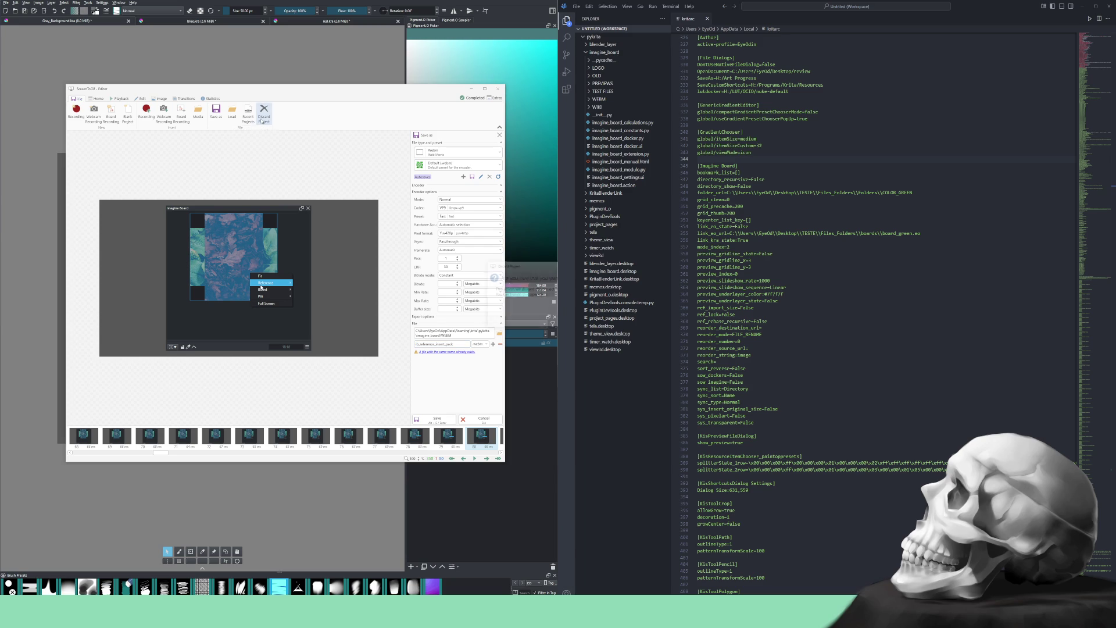
{"action": "key", "text": "Return"}
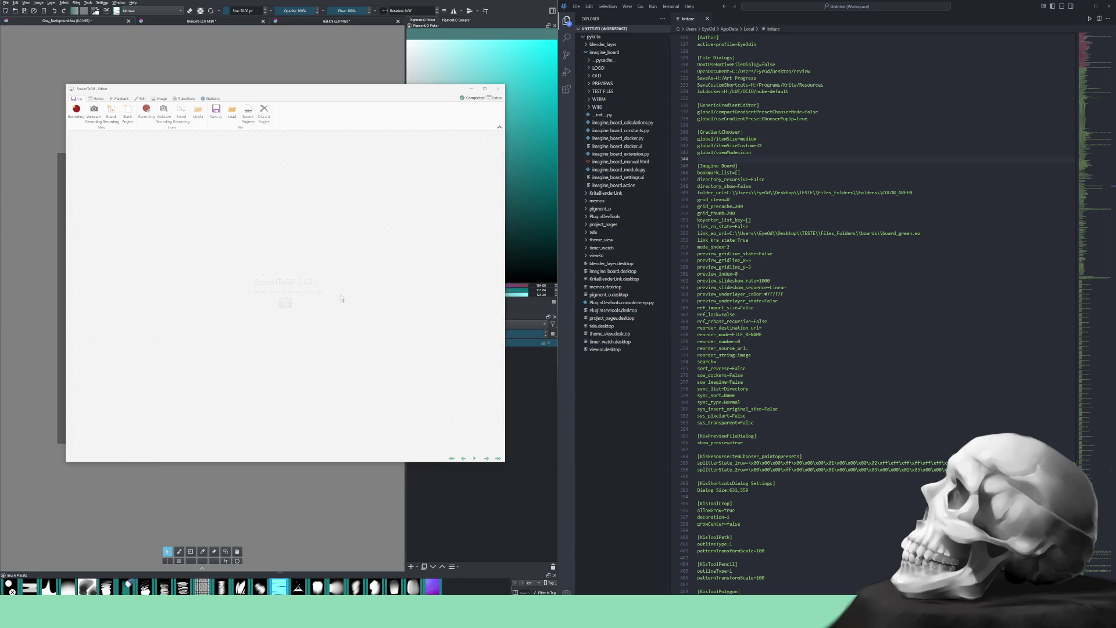
{"action": "left_click", "coordinate": [75, 115]}
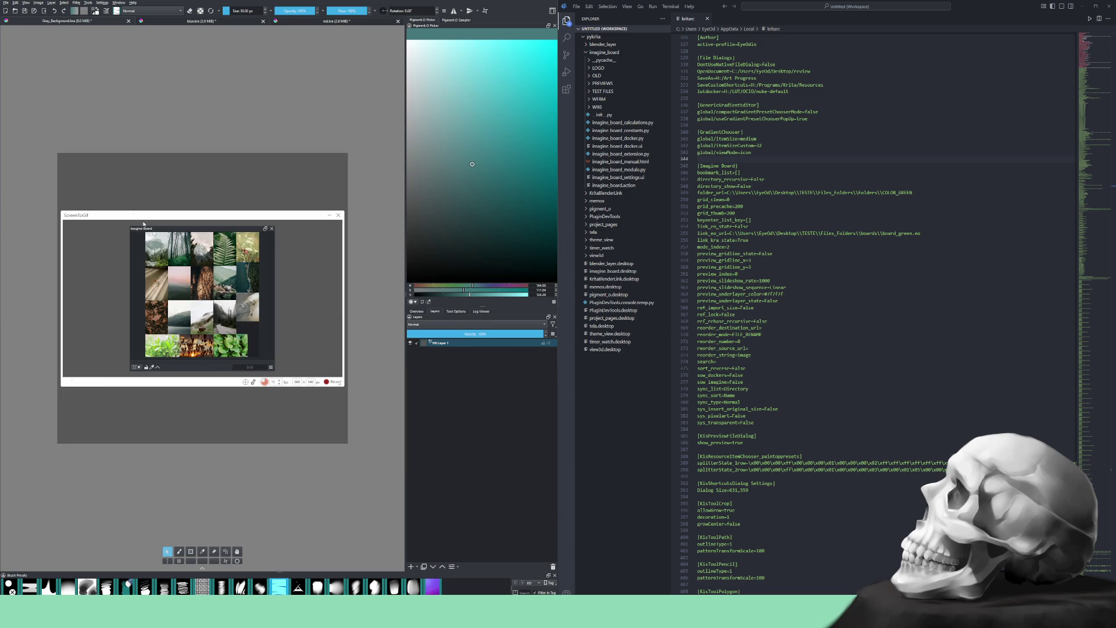
Clear all images from Imagine Board and start a new recording
{"action": "right_click", "coordinate": [230, 287]}
{"action": "mouse_move", "coordinate": [255, 309]}
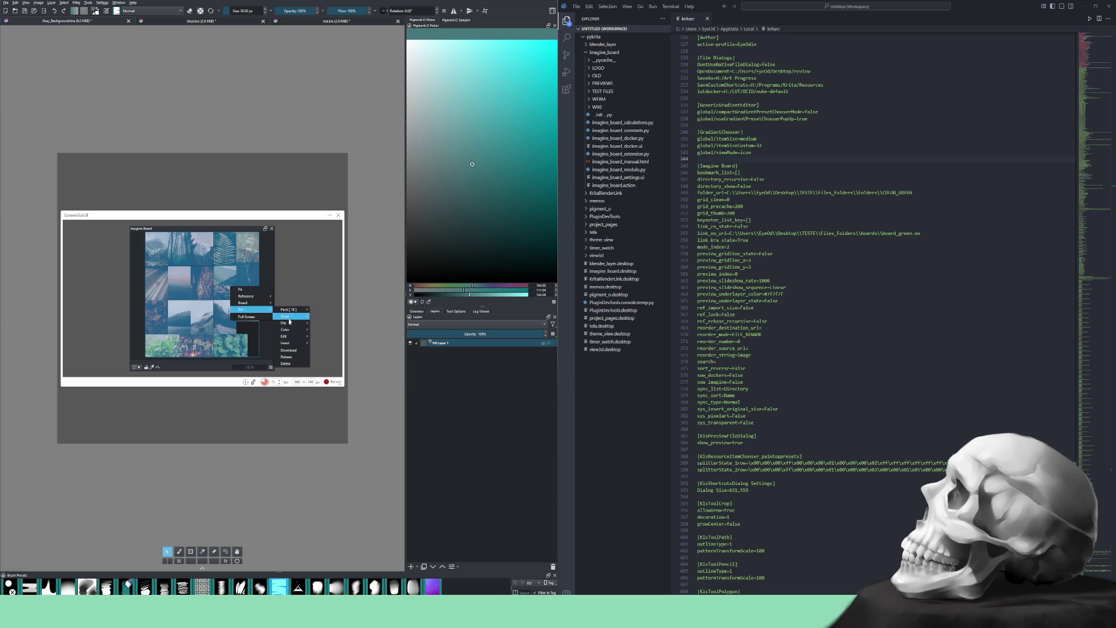
{"action": "left_click", "coordinate": [291, 362]}
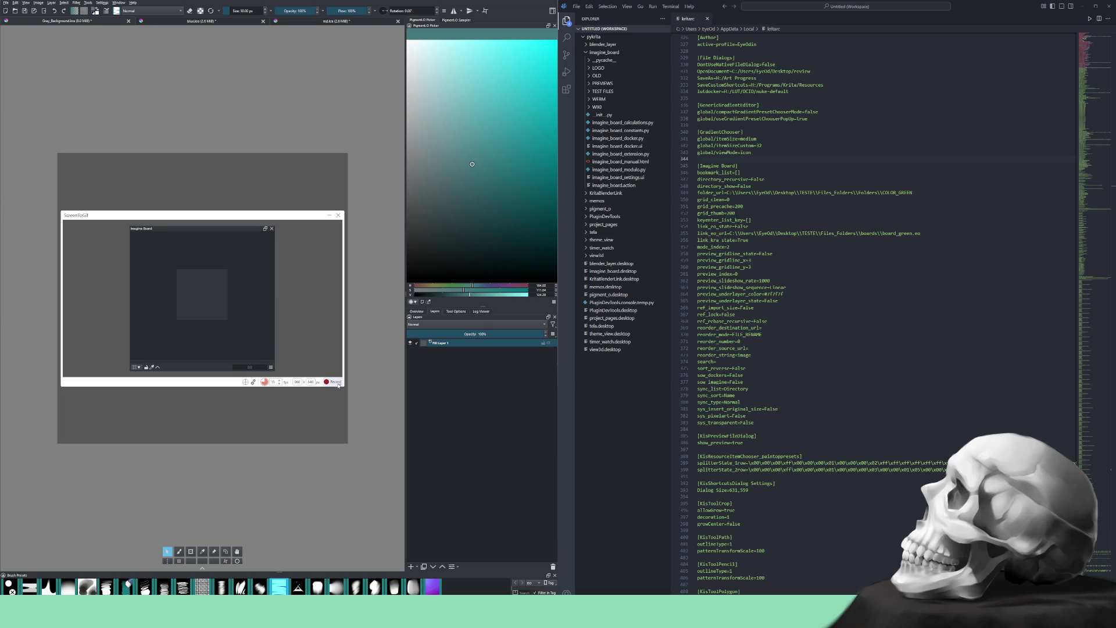
{"action": "left_click", "coordinate": [332, 382]}
Drop the blue triangle image in, select all, and pack into a Linear Grid, then denser grid
{"action": "mouse_move", "coordinate": [407, 313]}
{"action": "left_mouse_down"}
{"action": "mouse_move", "coordinate": [151, 273]}
{"action": "mouse_move", "coordinate": [196, 275]}
{"action": "left_mouse_up"}
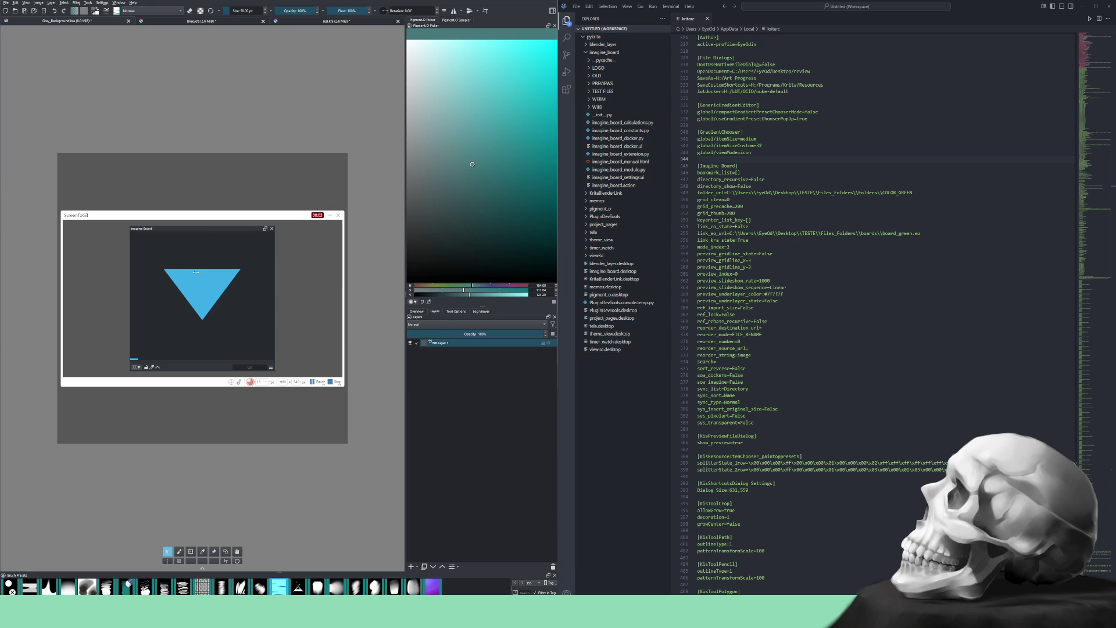
{"action": "key", "text": "ctrl+a"}
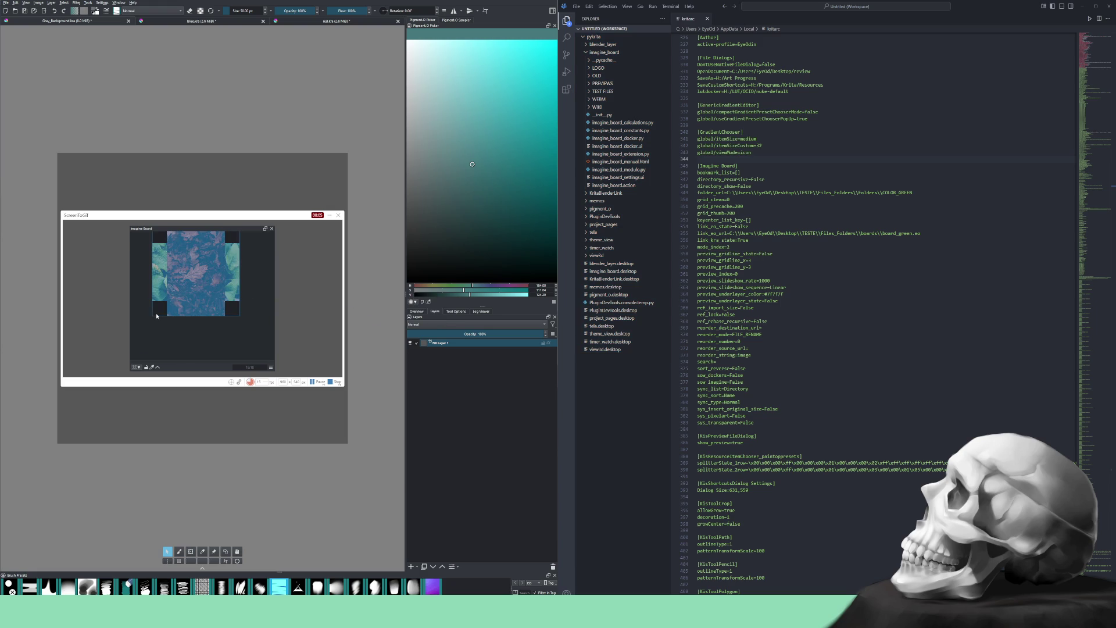
{"action": "right_click", "coordinate": [181, 286]}
{"action": "mouse_move", "coordinate": [198, 306]}
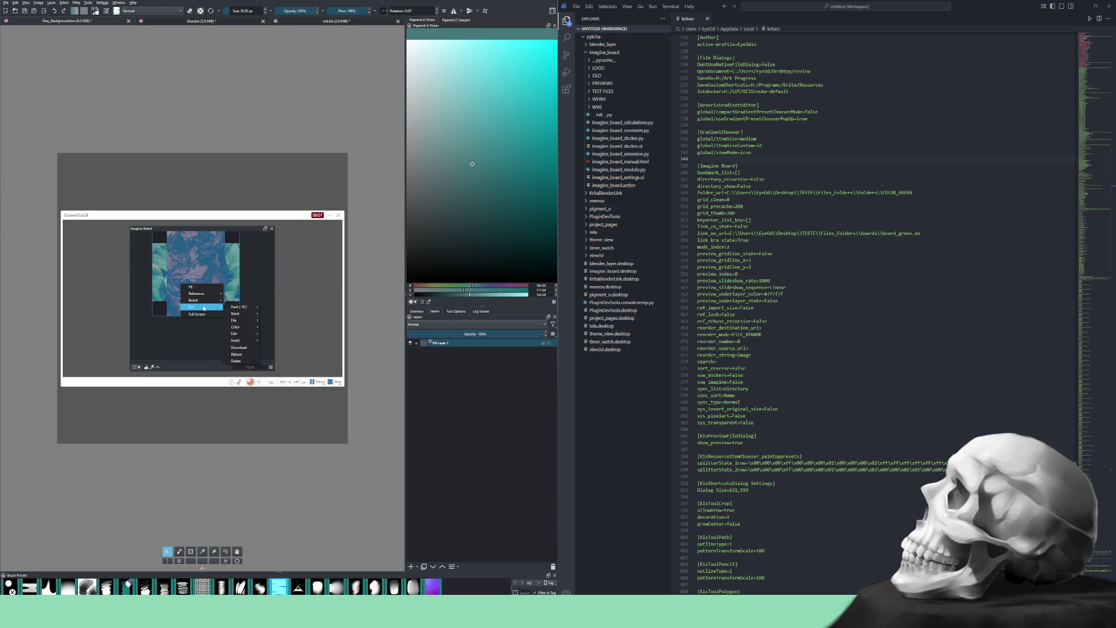
{"action": "left_click", "coordinate": [275, 308]}
{"action": "right_click", "coordinate": [214, 293]}
{"action": "left_click", "coordinate": [226, 296]}
Re-pack the pinned images with another layout, fit it wider, and stop recording
{"action": "right_click", "coordinate": [186, 295]}
{"action": "mouse_move", "coordinate": [212, 319]}
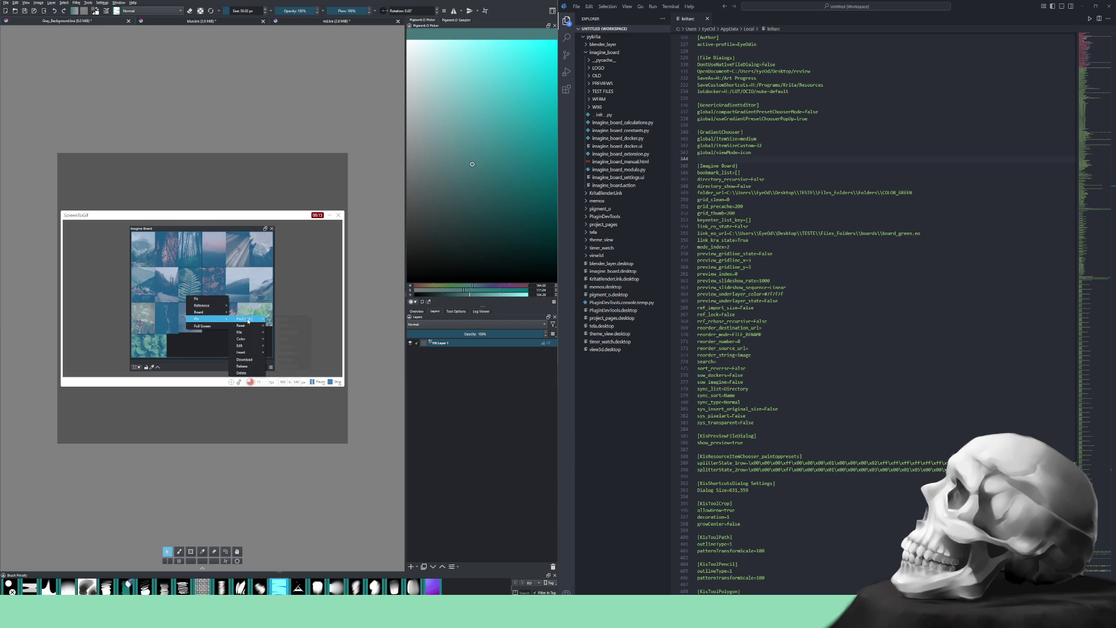
{"action": "left_click", "coordinate": [284, 364]}
{"action": "right_click", "coordinate": [194, 305]}
{"action": "left_click", "coordinate": [207, 308]}
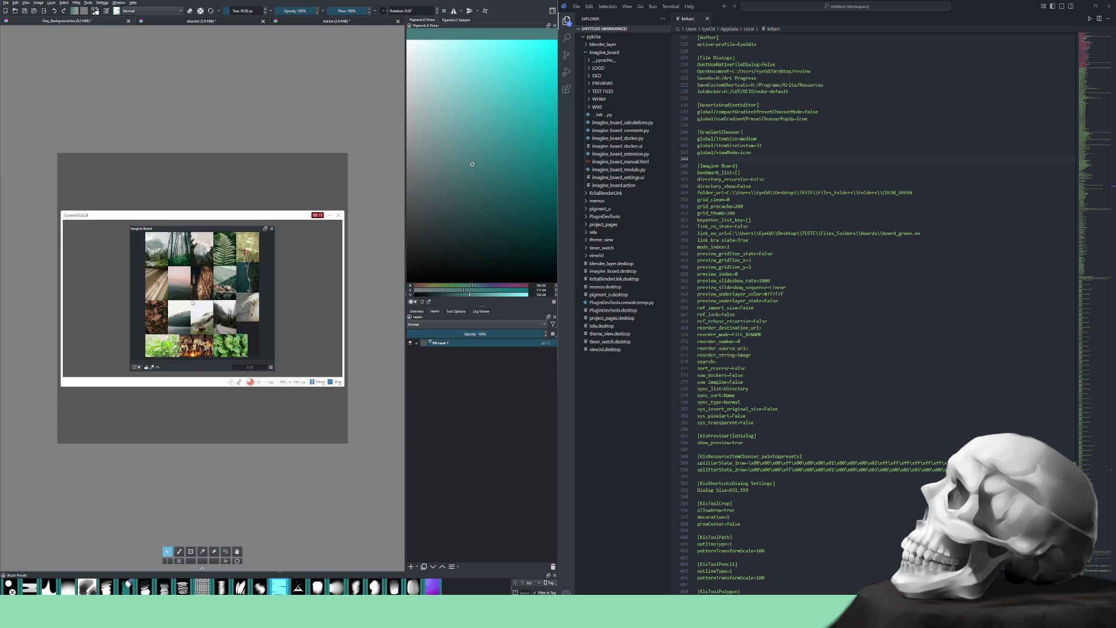
{"action": "left_click", "coordinate": [336, 383]}
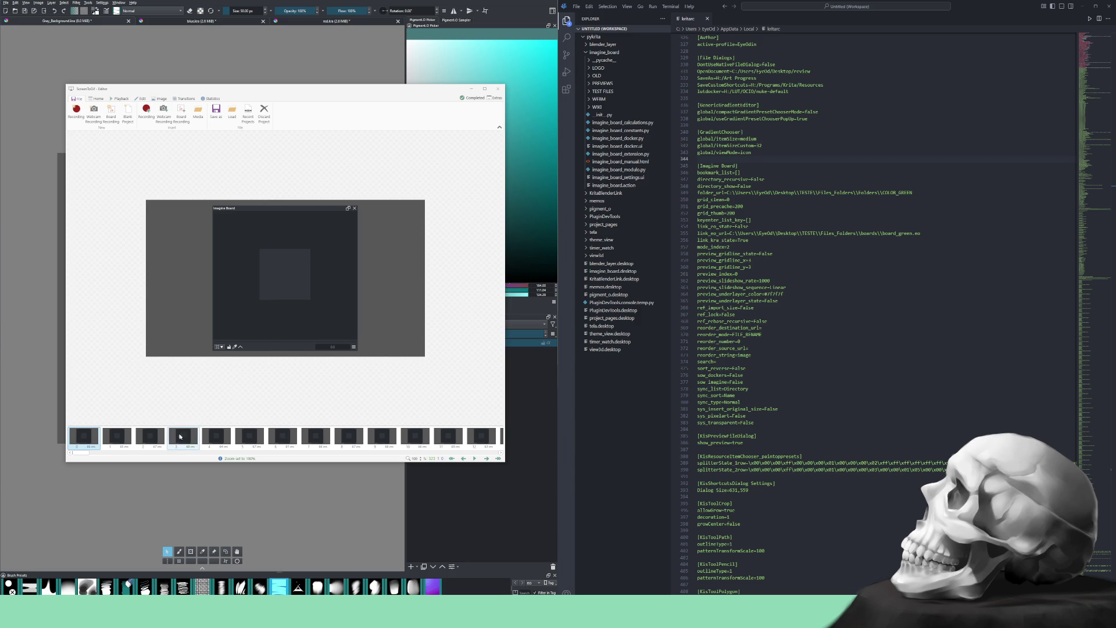
Play the clip and delete its first nine frames (0–8), confirming the deletion
{"action": "left_click", "coordinate": [282, 436]}
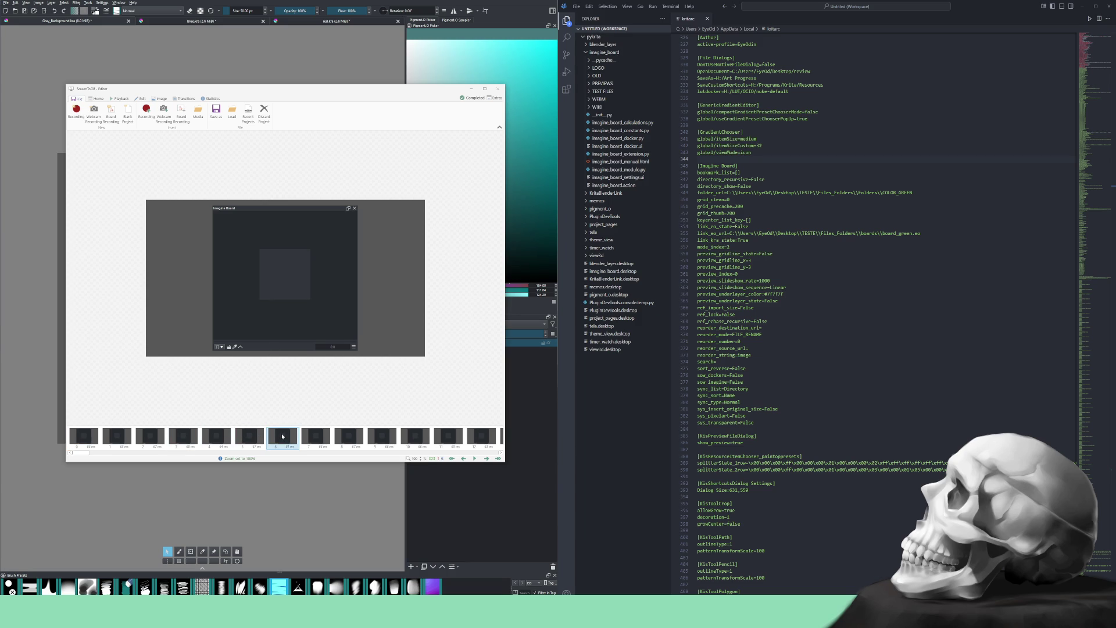
{"action": "key", "text": "space"}
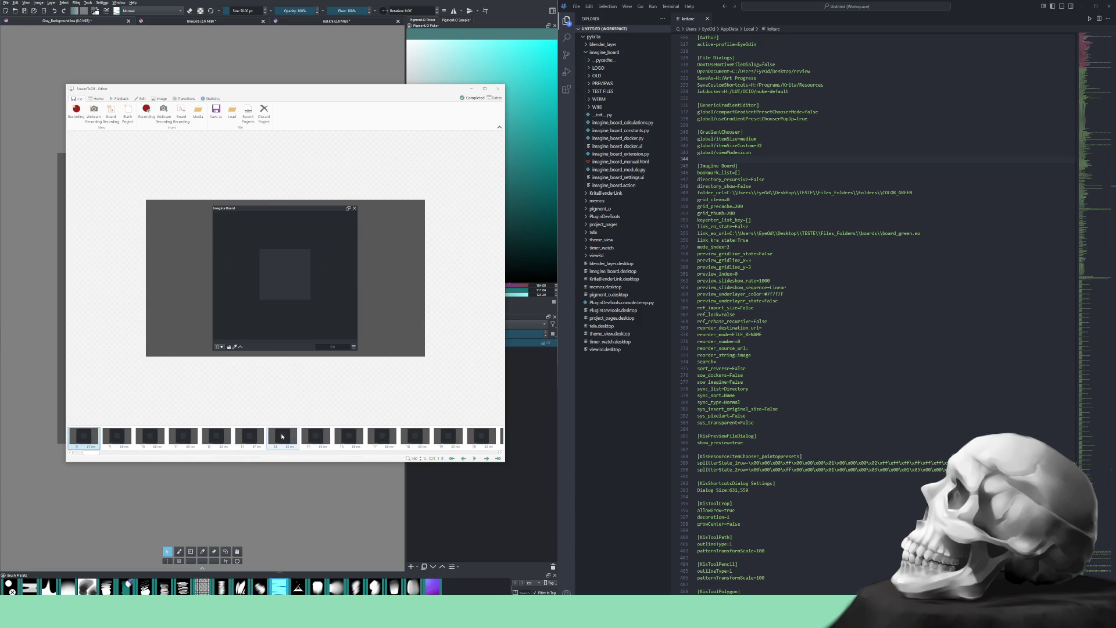
{"action": "key", "text": "shift+Home"}
{"action": "key", "text": "Delete"}
{"action": "key", "text": "Return"}
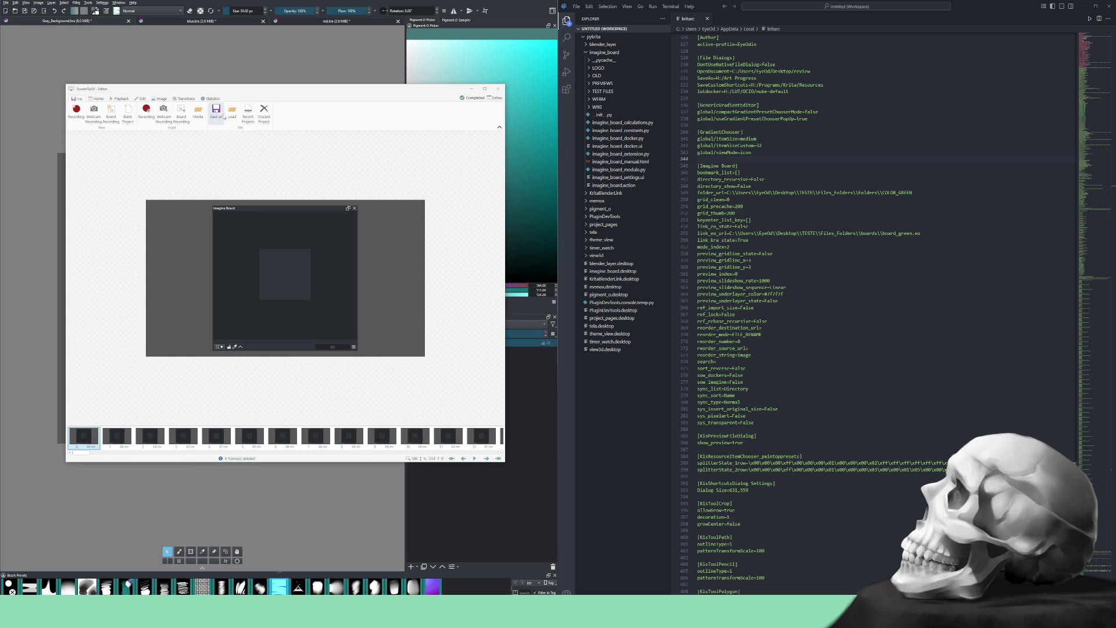
{"action": "left_click", "coordinate": [216, 112]}
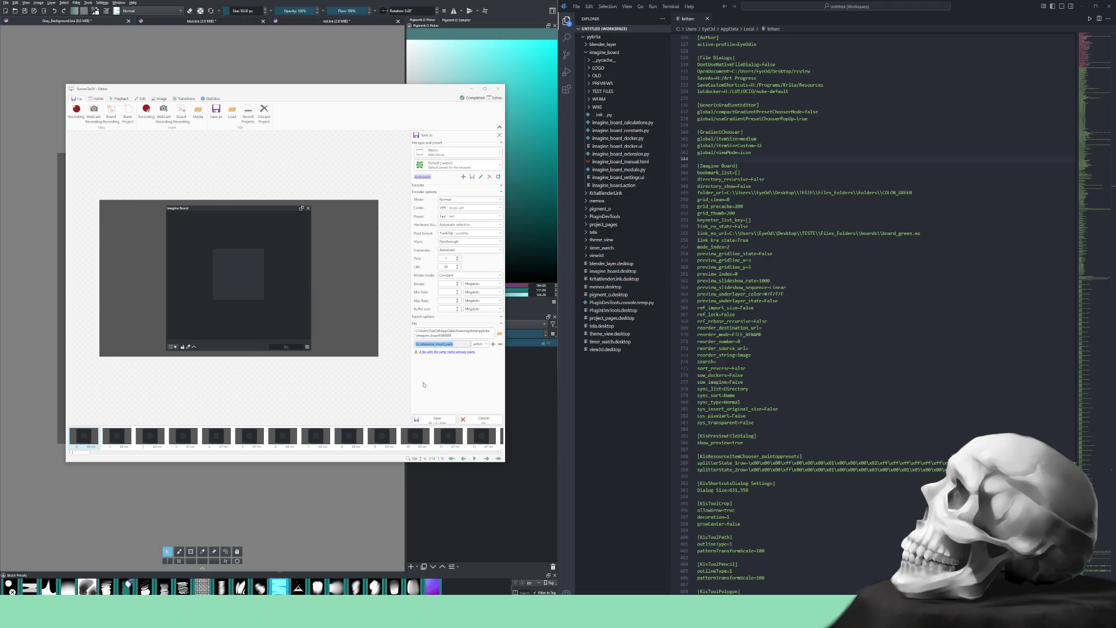
Encode the trimmed clip to ib_reference_insert_pack.webm and dismiss the encoding notifications
{"action": "left_click", "coordinate": [436, 418]}
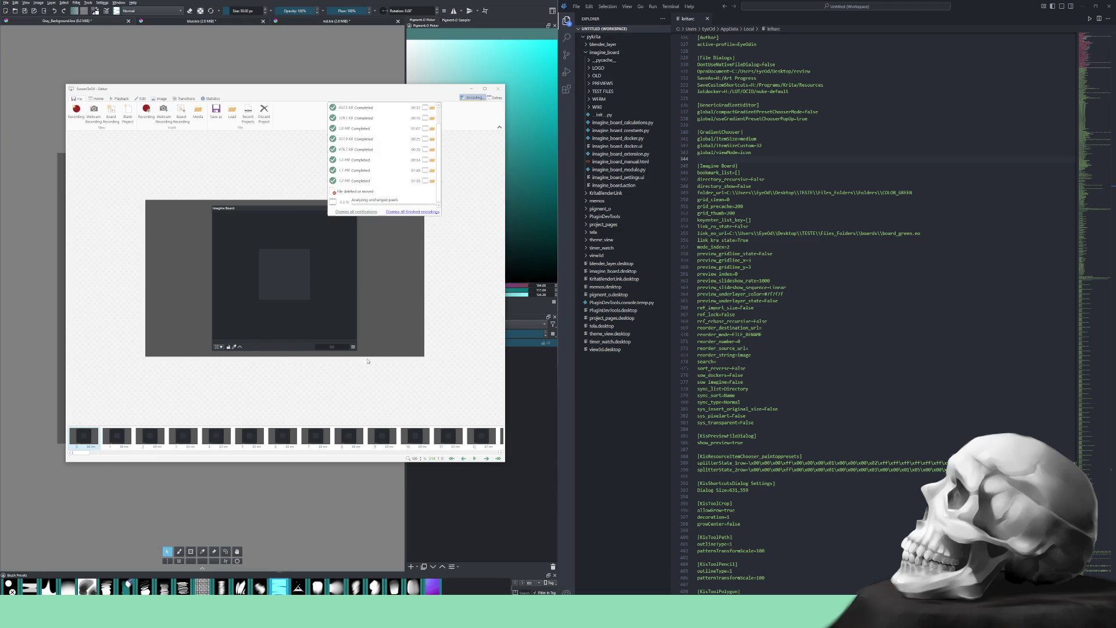
{"action": "left_click", "coordinate": [365, 252]}
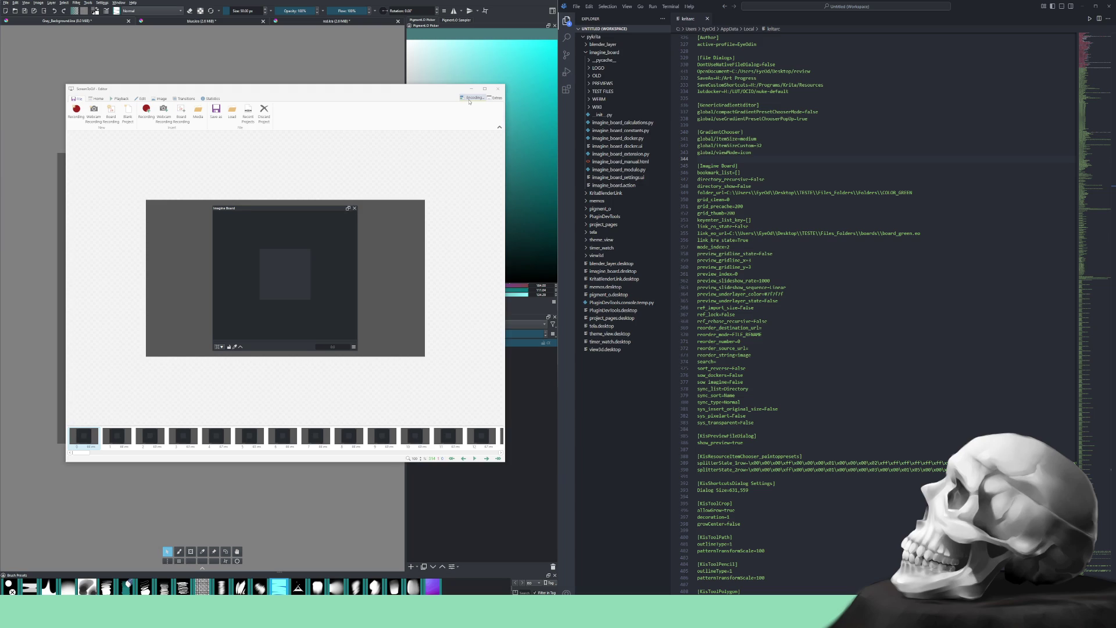
{"action": "left_click", "coordinate": [470, 98]}
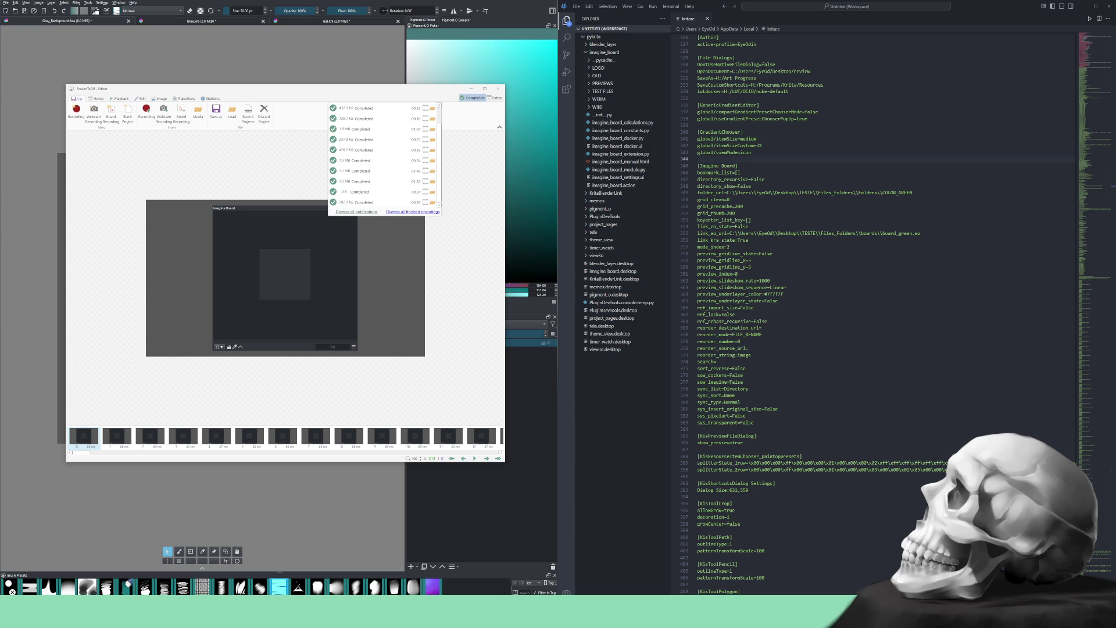
{"action": "key", "text": "Escape"}
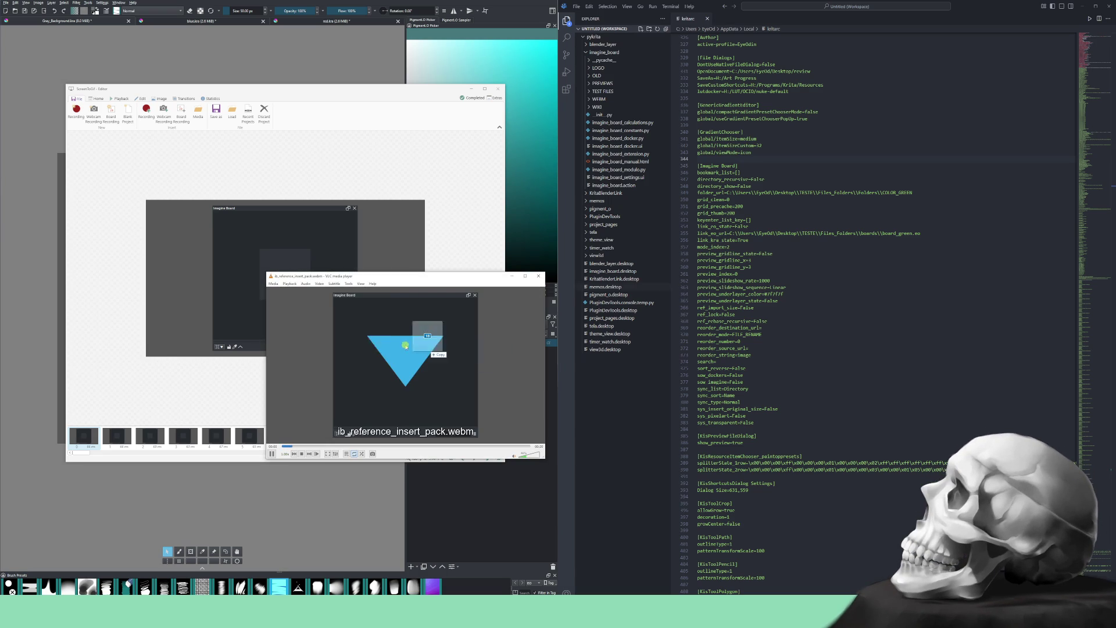
Close the VLC preview, discard the ScreenToGif project, and close the empty editor
{"action": "left_click_drag", "start_coordinate": [431, 279], "coordinate": [363, 247]}
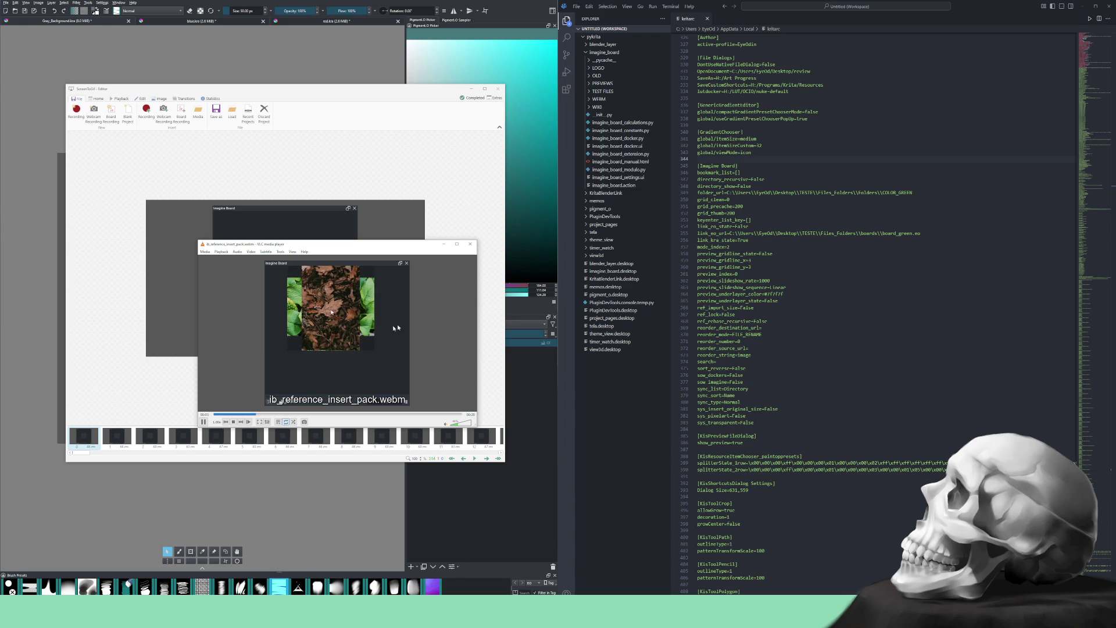
{"action": "left_click", "coordinate": [470, 244]}
{"action": "key", "text": "ctrl+Delete"}
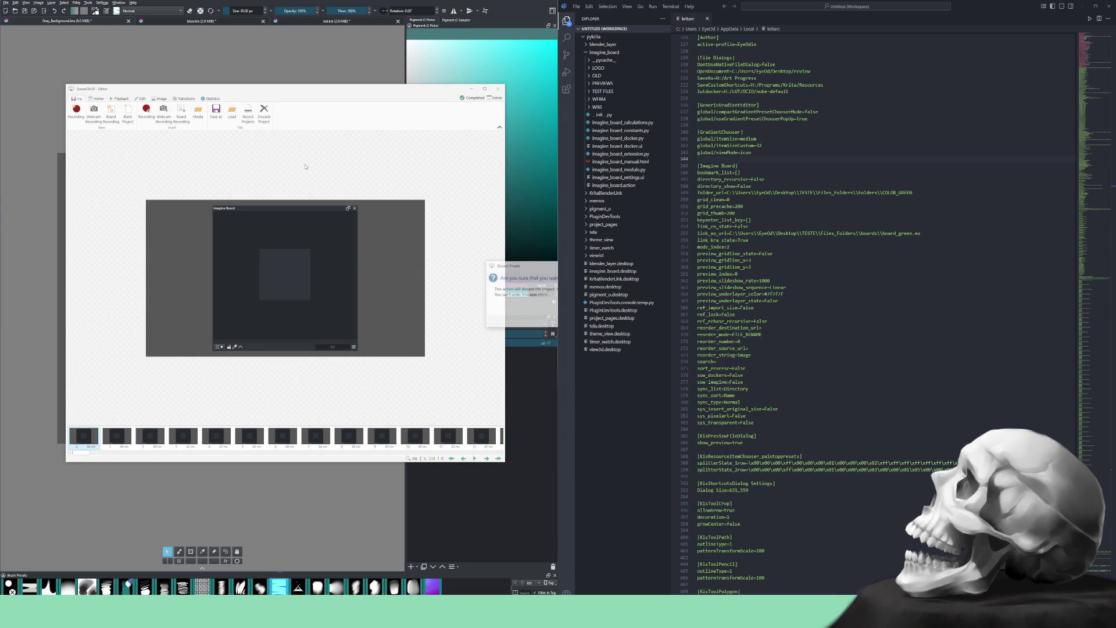
{"action": "key", "text": "Return"}
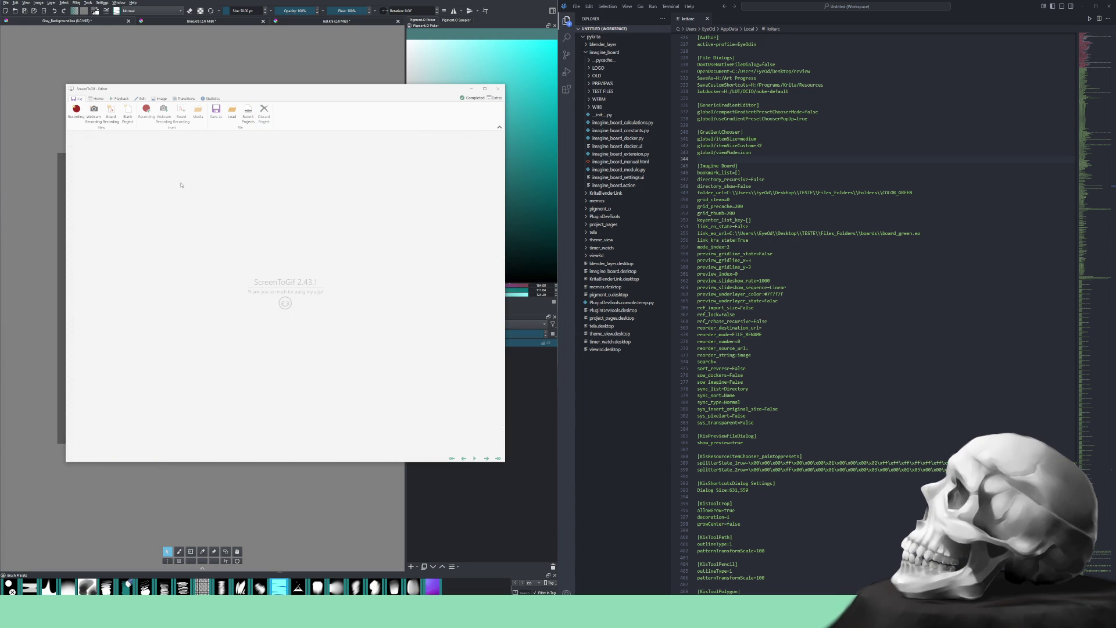
{"action": "left_click", "coordinate": [77, 117]}
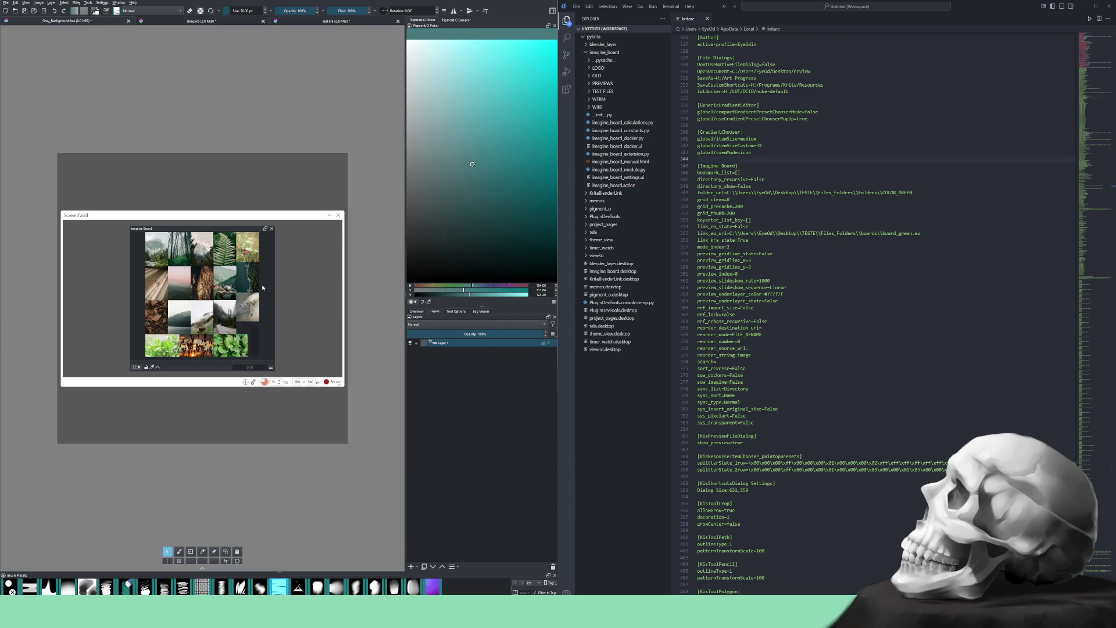
Delete all pinned images from the Imagine Board via Pin > Delete
{"action": "right_click", "coordinate": [236, 287]}
{"action": "mouse_move", "coordinate": [245, 309]}
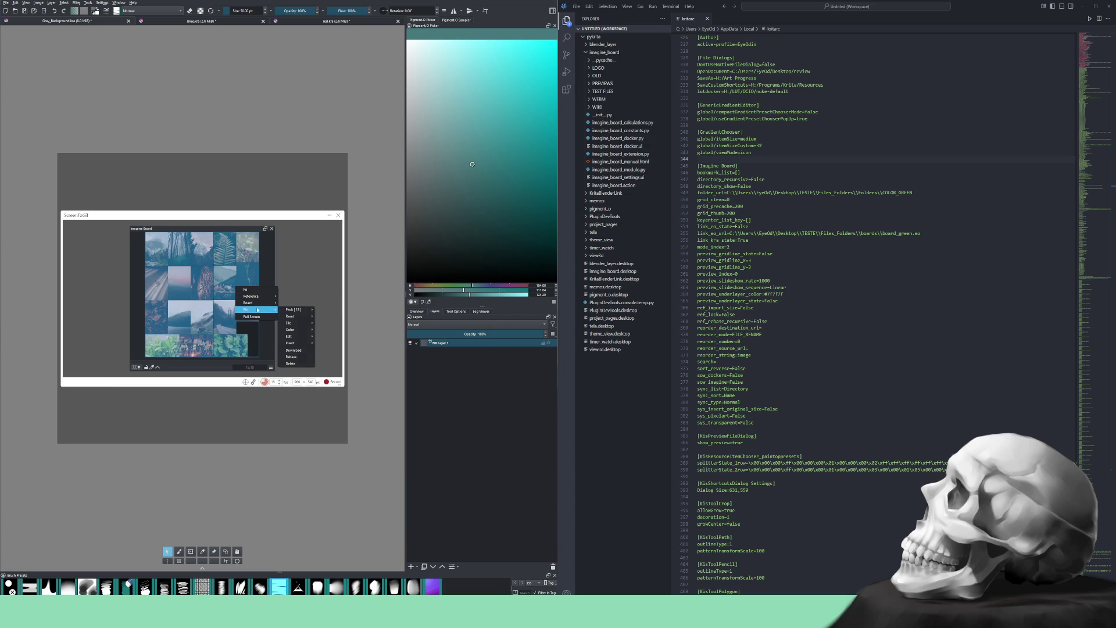
{"action": "left_click", "coordinate": [296, 364]}
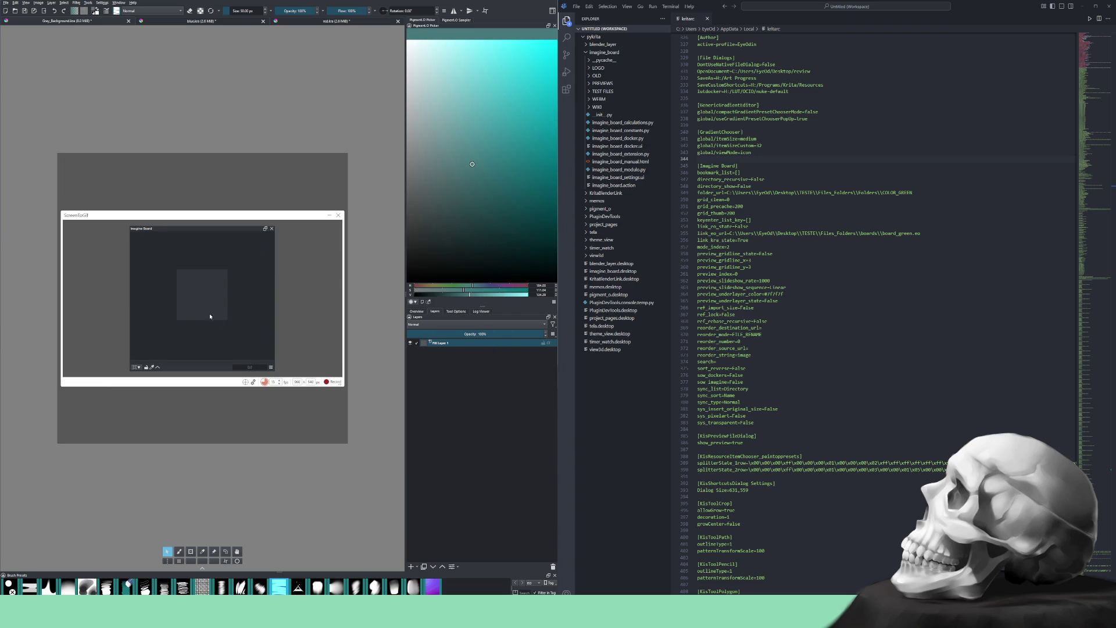
Load a linked image board, then close the ib_reference_url.webm preview in VLC
{"action": "right_click", "coordinate": [204, 301]}
{"action": "left_click", "coordinate": [253, 316]}
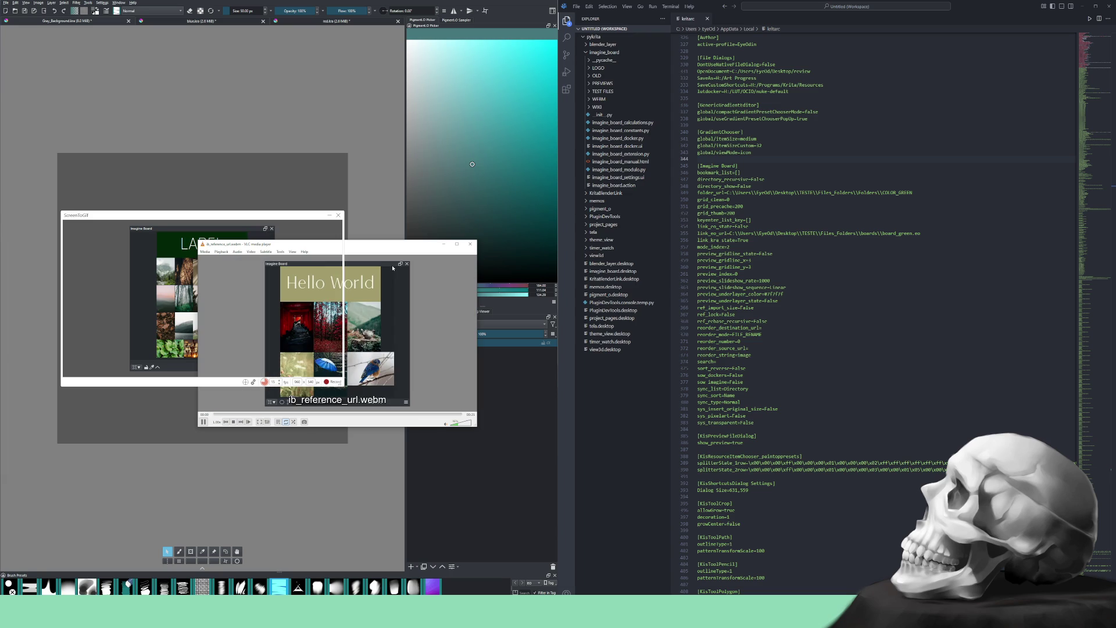
{"action": "left_click", "coordinate": [470, 243]}
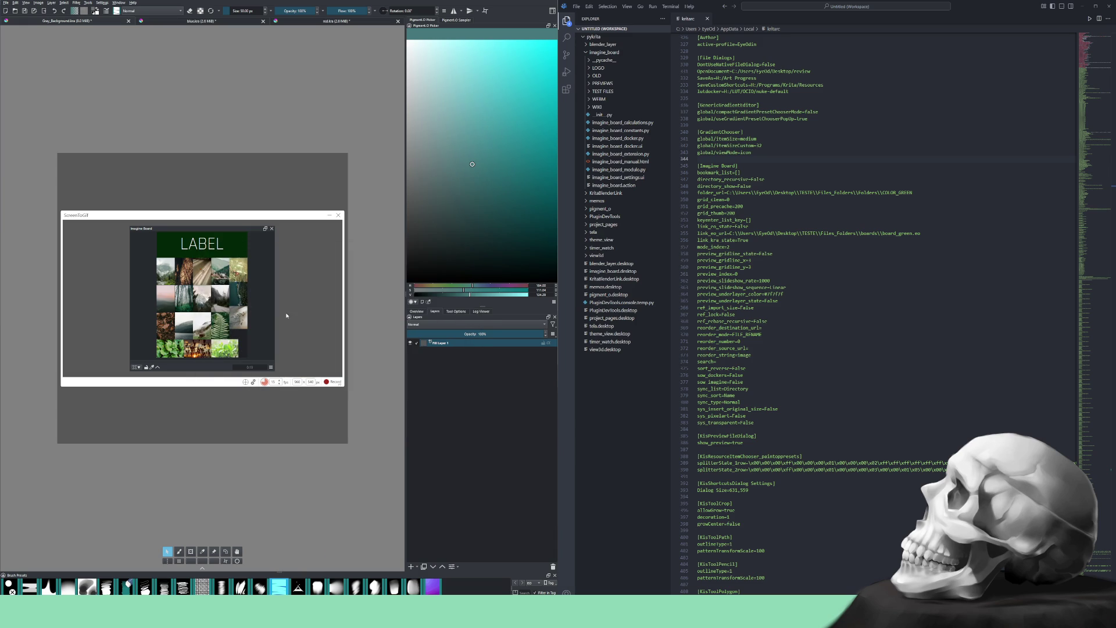
Clear the board's images, leaving the empty Gray_Background board
{"action": "right_click", "coordinate": [132, 282]}
{"action": "mouse_move", "coordinate": [160, 296]}
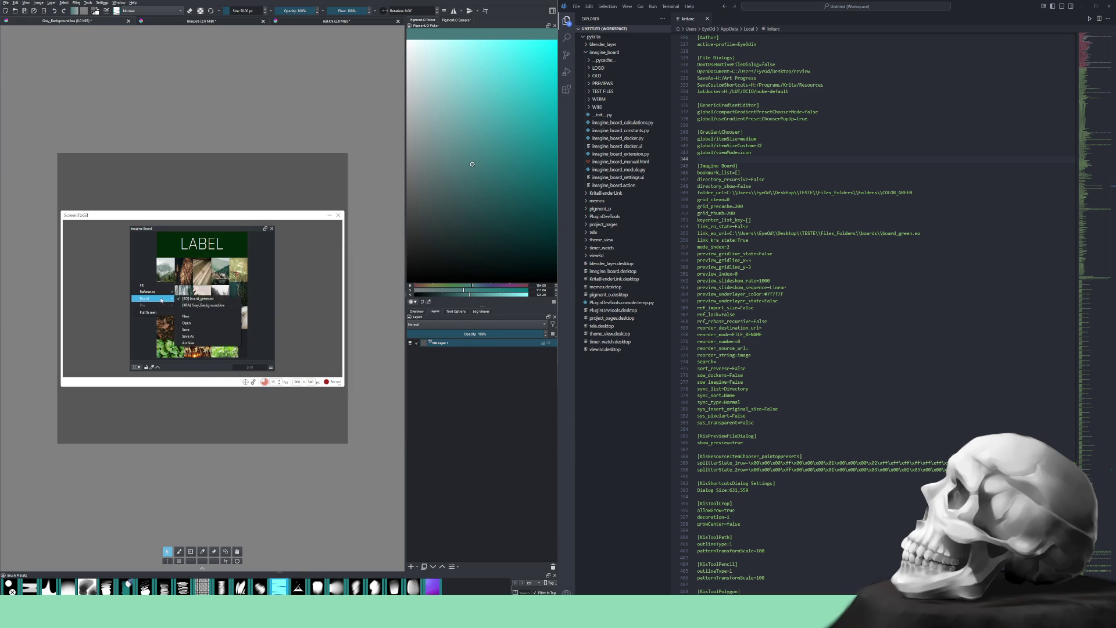
{"action": "left_click", "coordinate": [195, 308]}
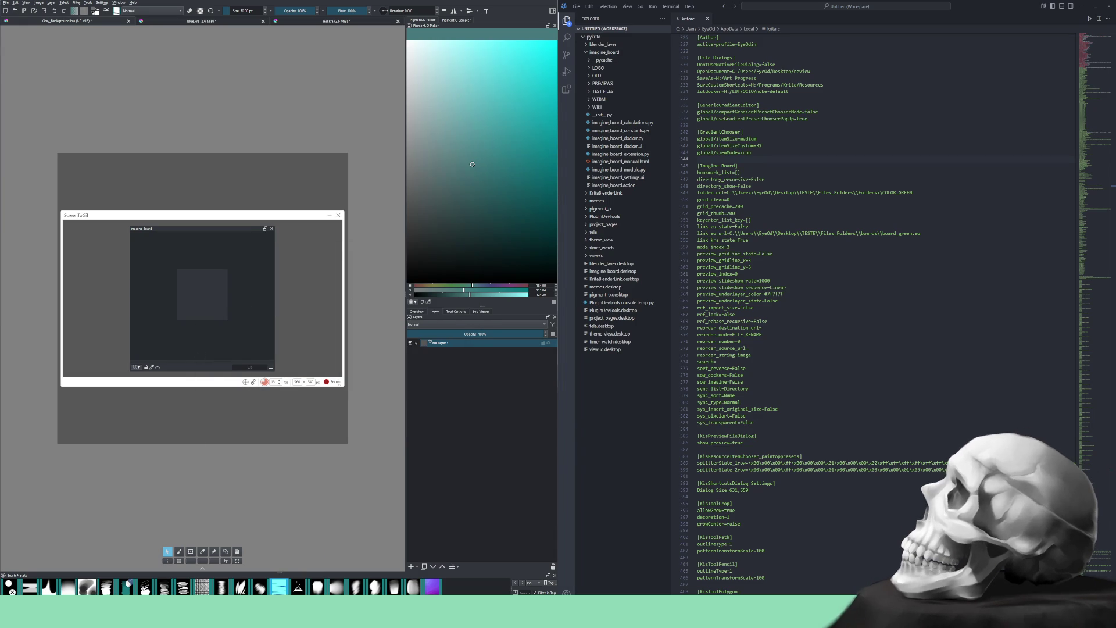
{"action": "key", "text": "super"}
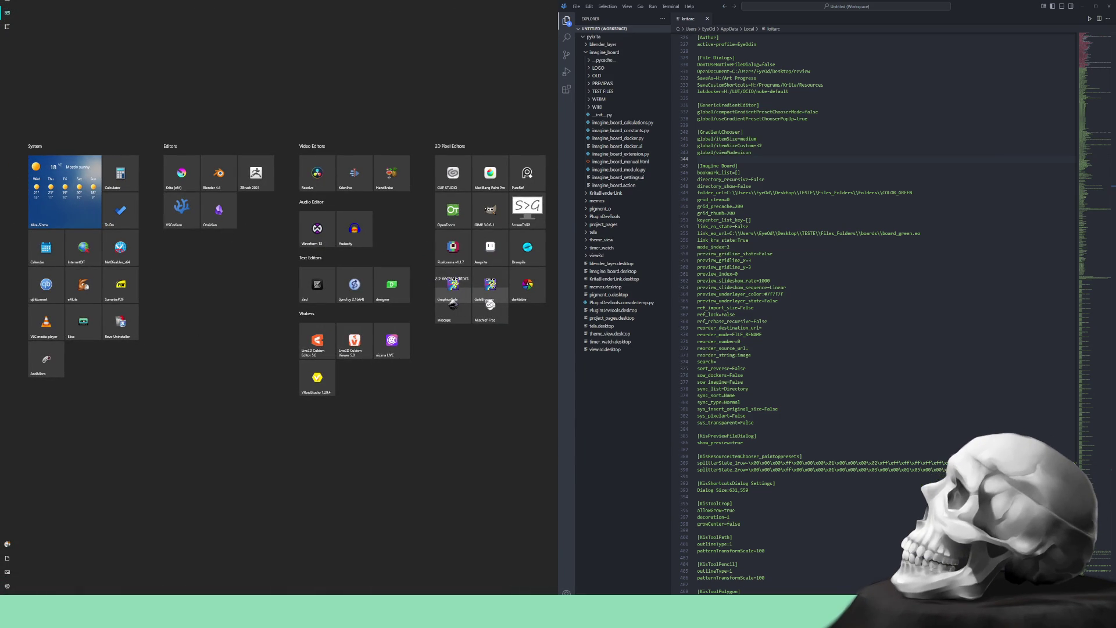
{"action": "left_click", "coordinate": [527, 206]}
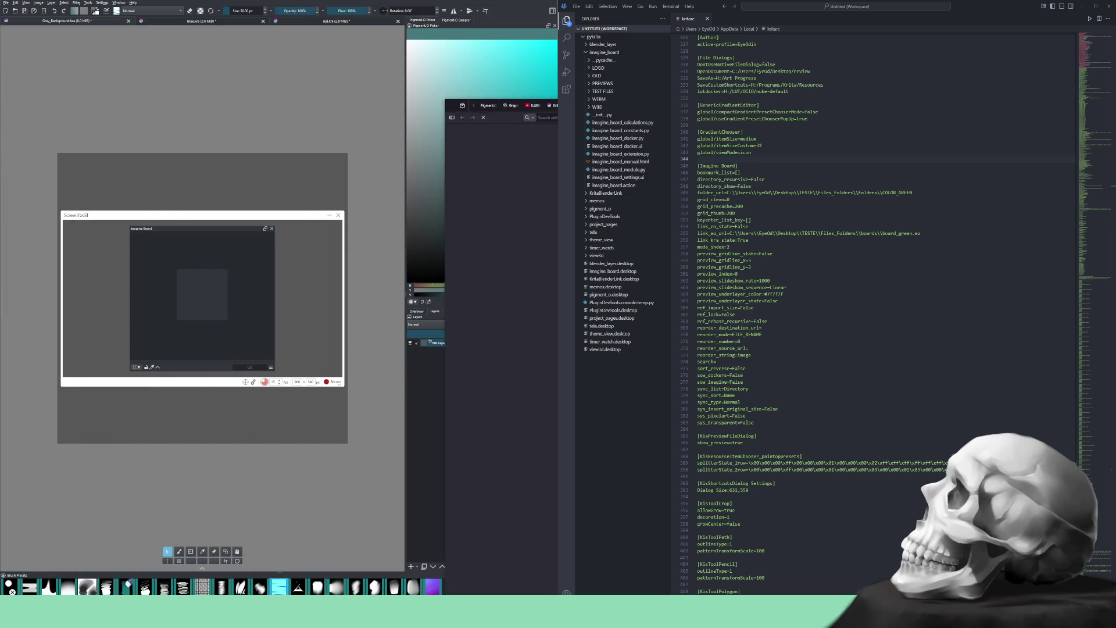
{"action": "key", "text": "super+Tab"}
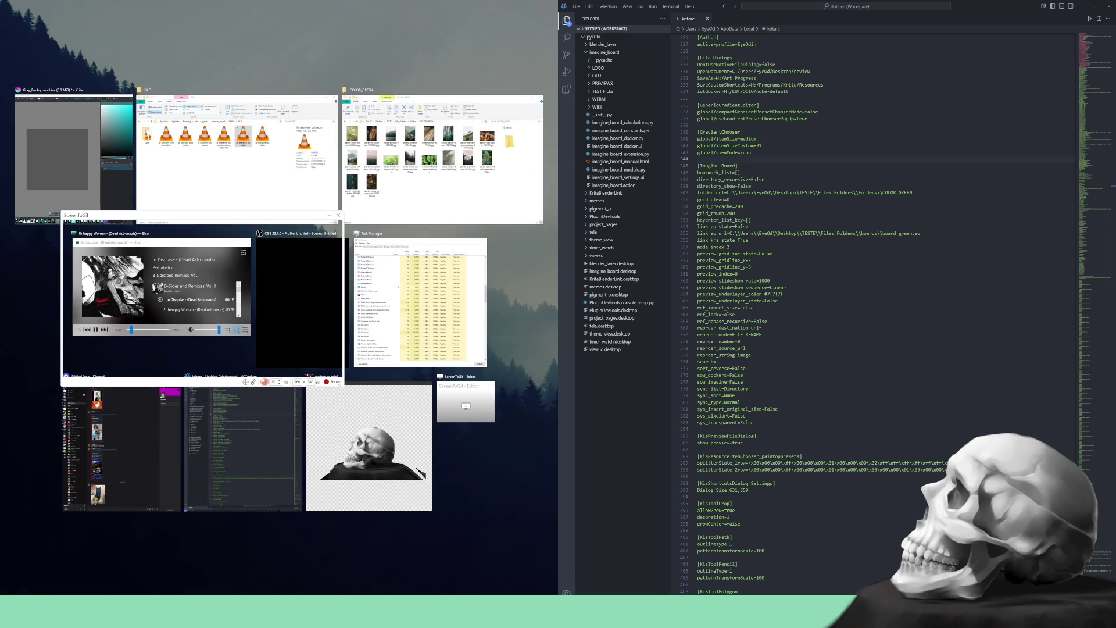
{"action": "key", "text": "Escape"}
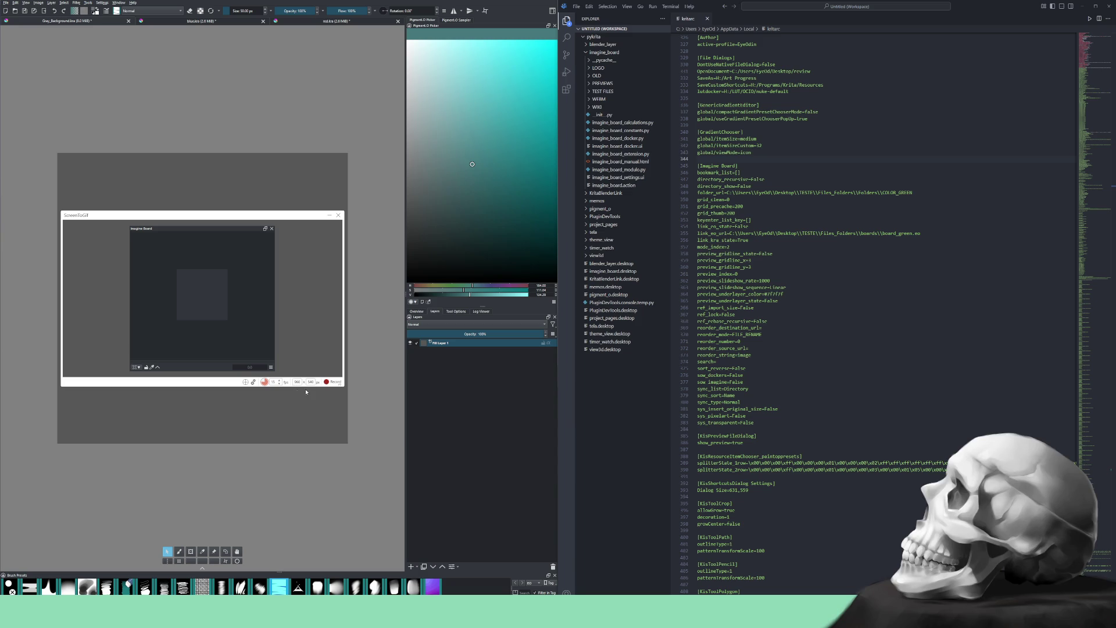
Start recording and link the IMAGINE BOARD logo by pasting its path into the URL field
{"action": "left_click", "coordinate": [333, 382]}
{"action": "right_click", "coordinate": [157, 282]}
{"action": "mouse_move", "coordinate": [168, 297]}
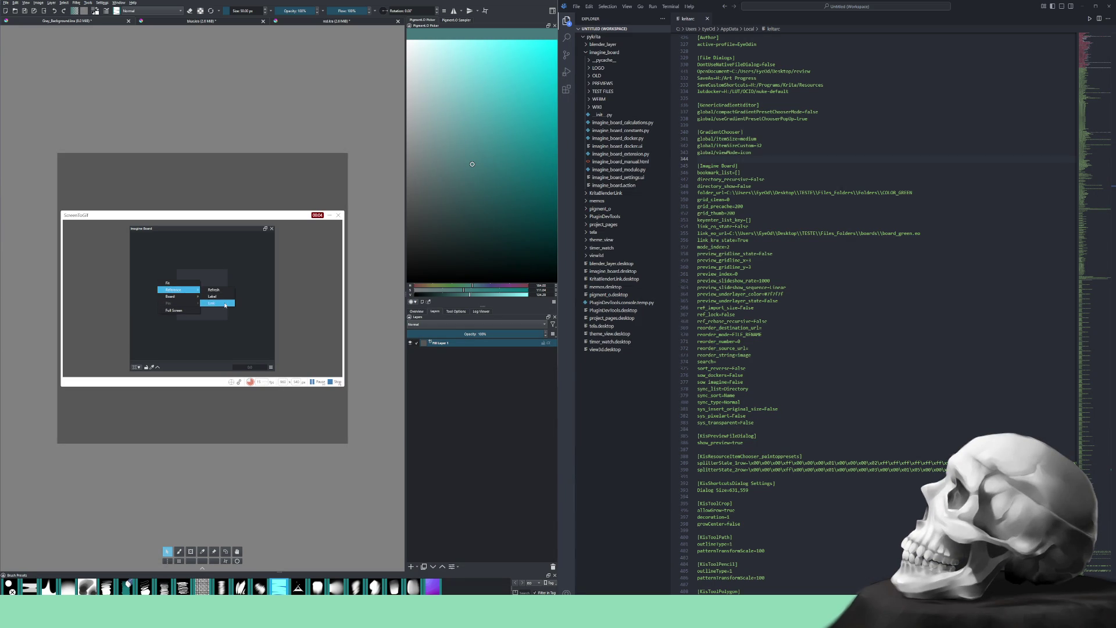
{"action": "left_click", "coordinate": [220, 304]}
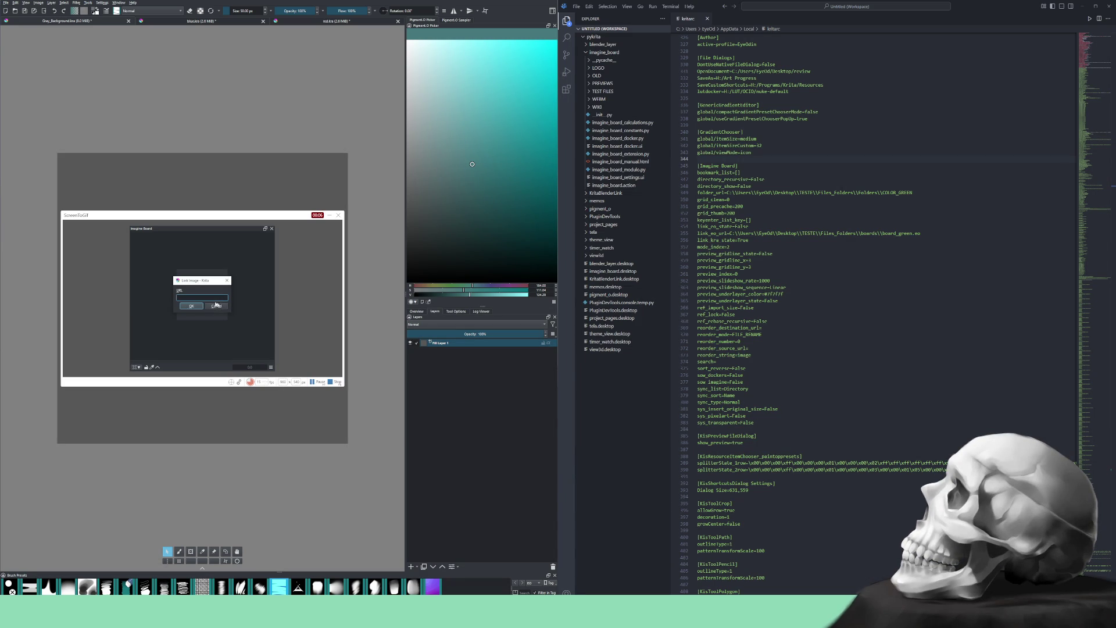
{"action": "right_click", "coordinate": [206, 298]}
{"action": "left_click", "coordinate": [218, 328]}
{"action": "left_click", "coordinate": [186, 307]}
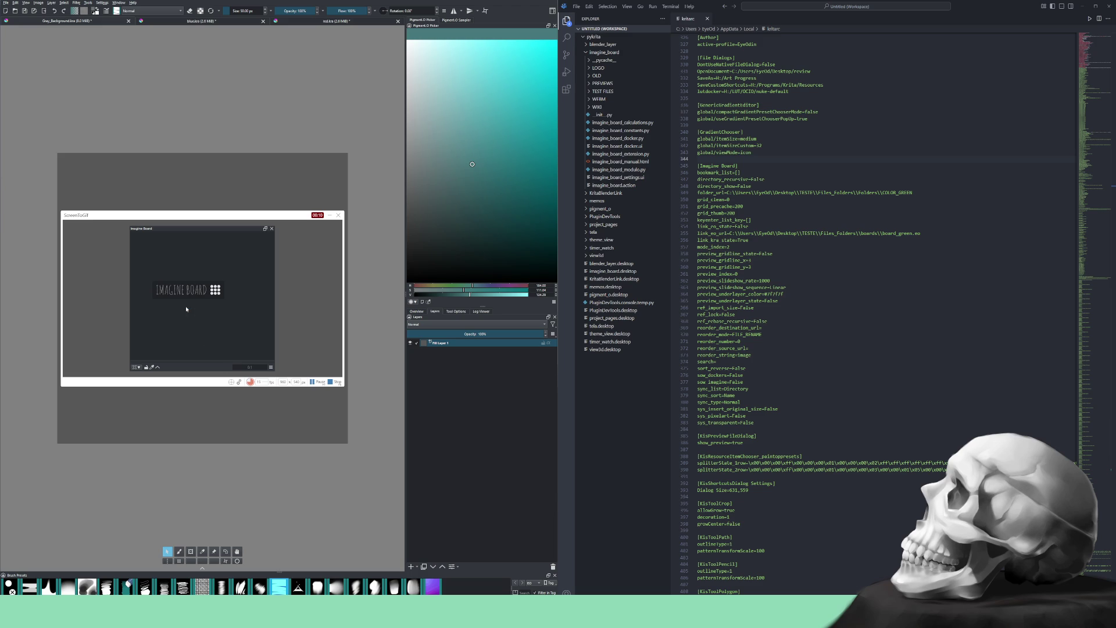
Fit the logo to the board, zoom it slightly smaller, and stop recording
{"action": "right_click", "coordinate": [186, 305]}
{"action": "left_click", "coordinate": [195, 312]}
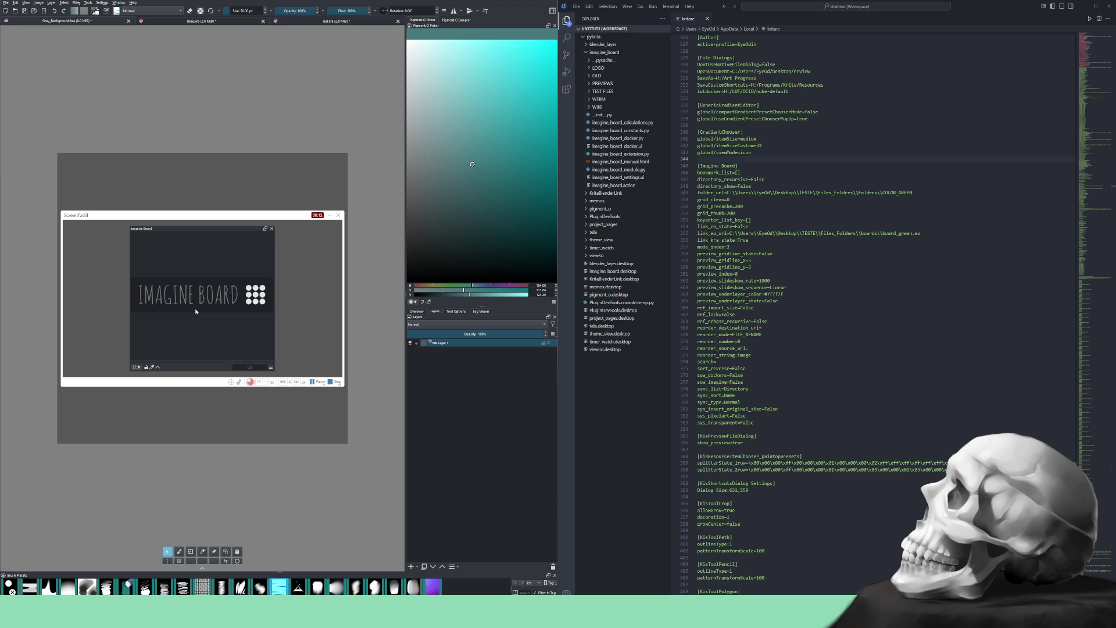
{"action": "mouse_move", "coordinate": [205, 315]}
{"action": "left_mouse_down"}
{"action": "mouse_move", "coordinate": [237, 324]}
{"action": "mouse_move", "coordinate": [203, 324]}
{"action": "mouse_move", "coordinate": [209, 317]}
{"action": "left_mouse_up"}
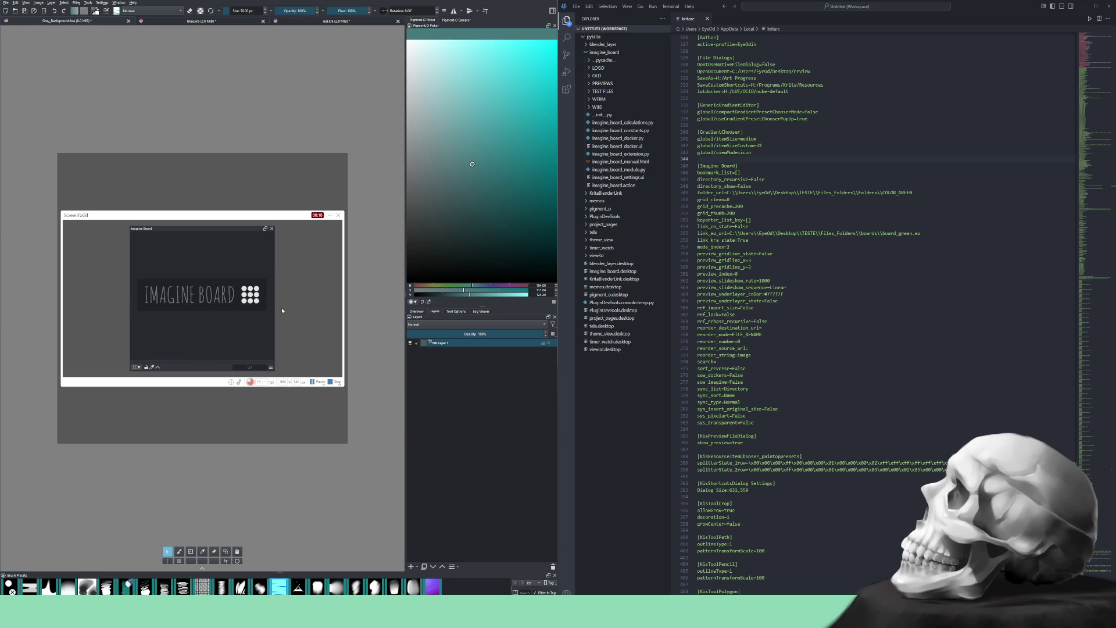
{"action": "left_click", "coordinate": [333, 381]}
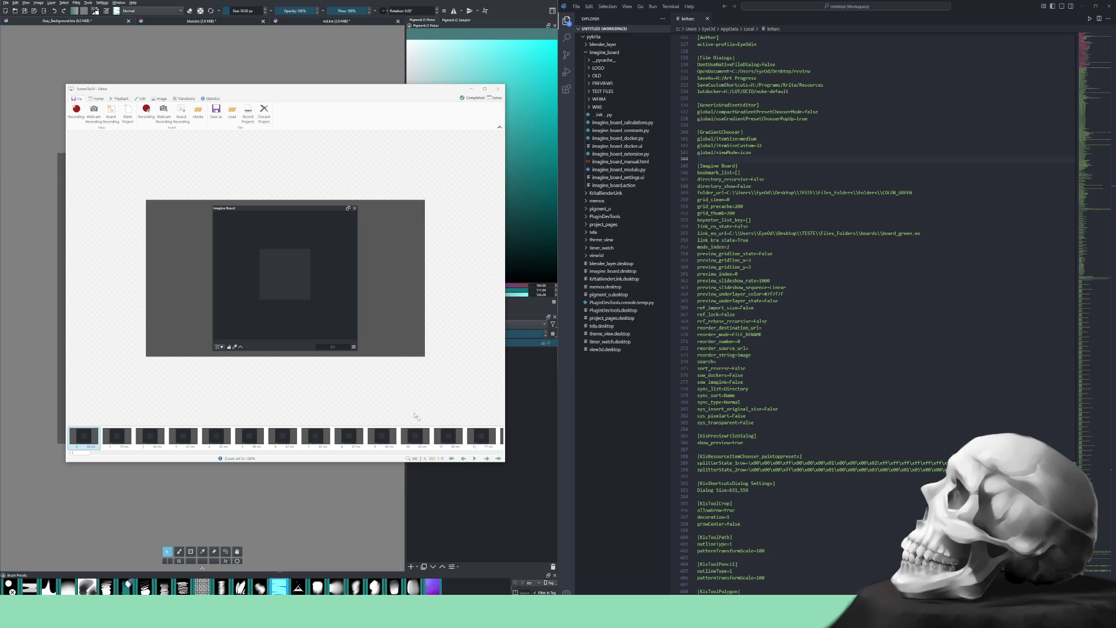
Discard the previous take, open a new recorder, and reset the board to an empty placeholder
{"action": "left_click", "coordinate": [263, 116]}
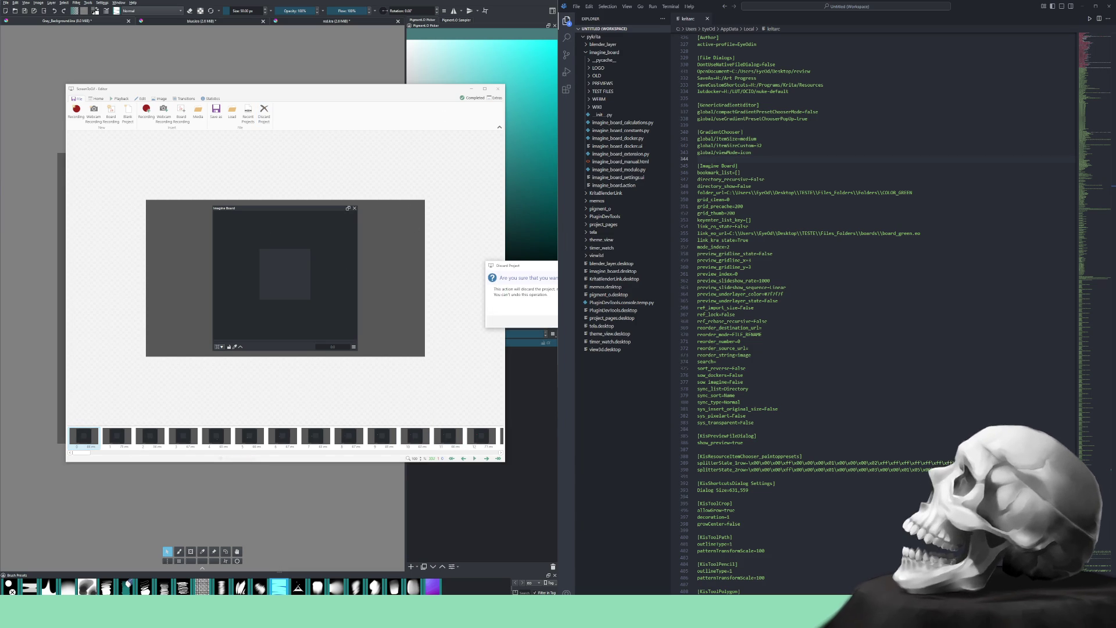
{"action": "left_click", "coordinate": [75, 114]}
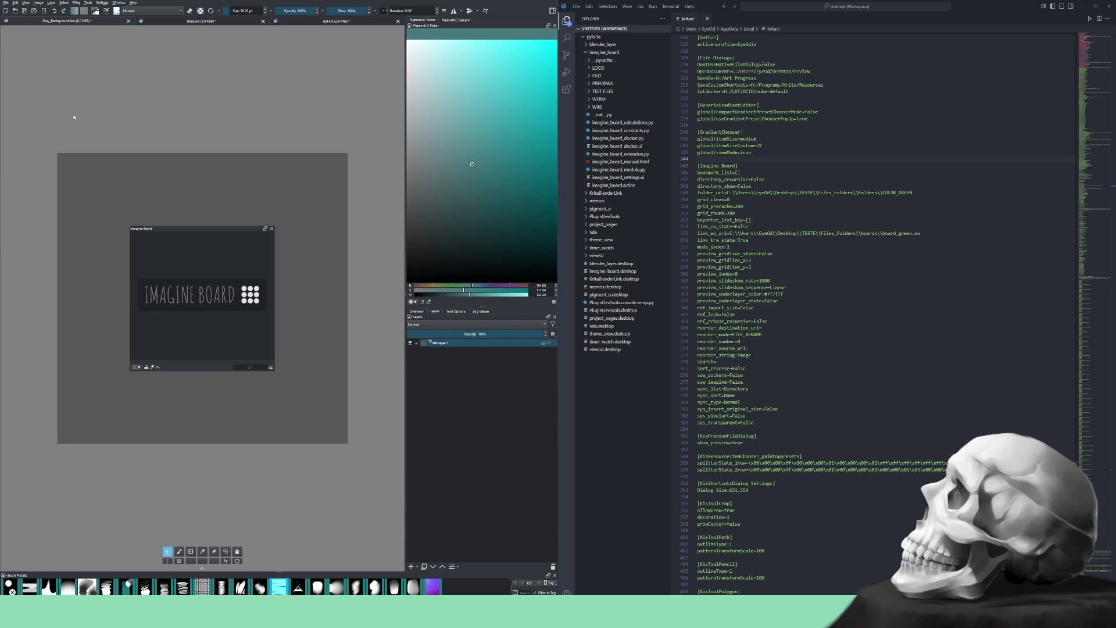
{"action": "right_click", "coordinate": [183, 319]}
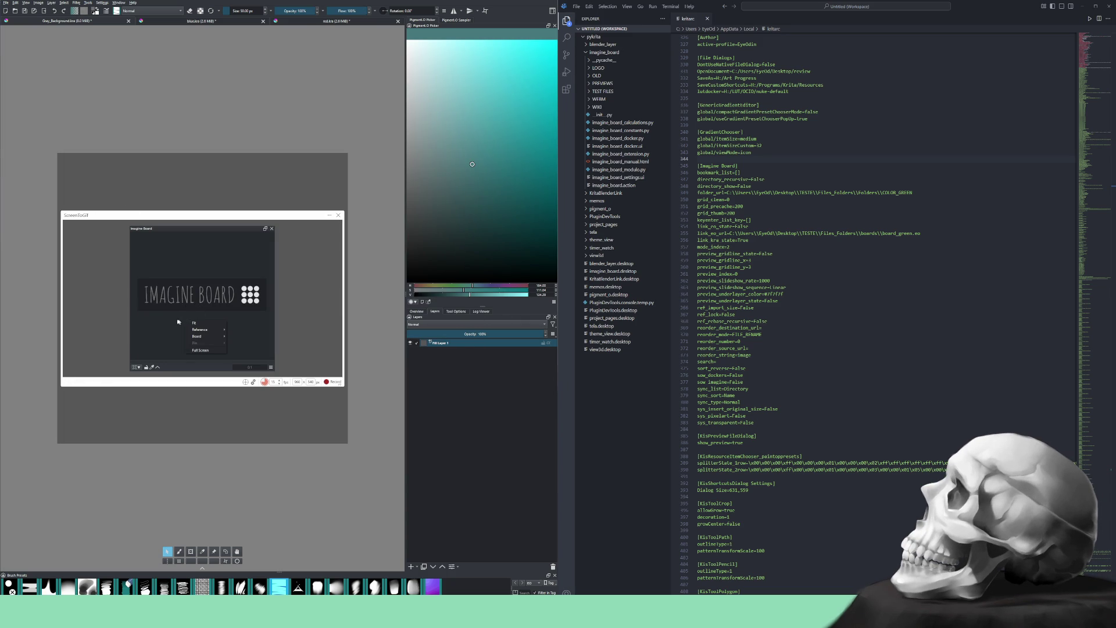
{"action": "right_click", "coordinate": [169, 294]}
{"action": "right_click", "coordinate": [178, 292]}
{"action": "mouse_move", "coordinate": [193, 319]}
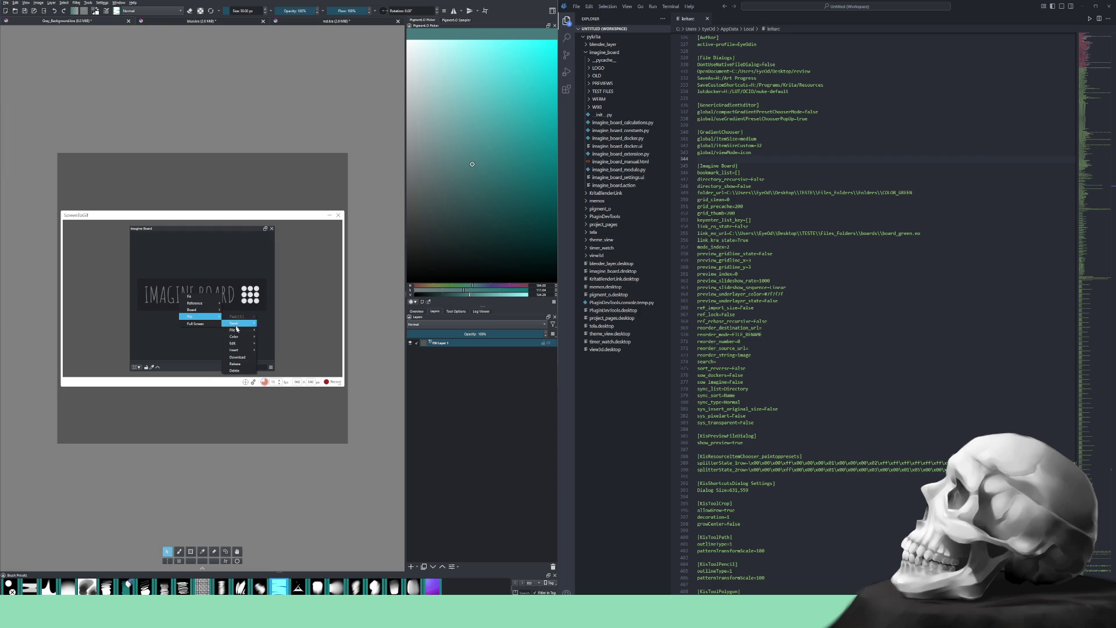
{"action": "left_click", "coordinate": [243, 365]}
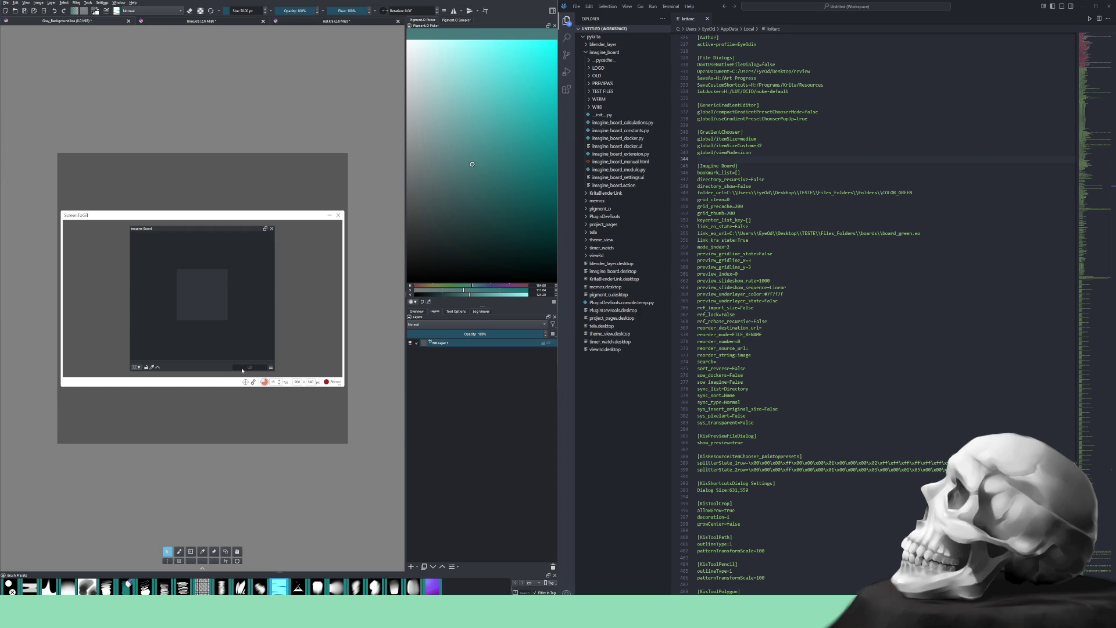
Record linking the logo image via Reference > Link with the pasted path
{"action": "left_click", "coordinate": [339, 385]}
{"action": "right_click", "coordinate": [157, 272]}
{"action": "mouse_move", "coordinate": [174, 281]}
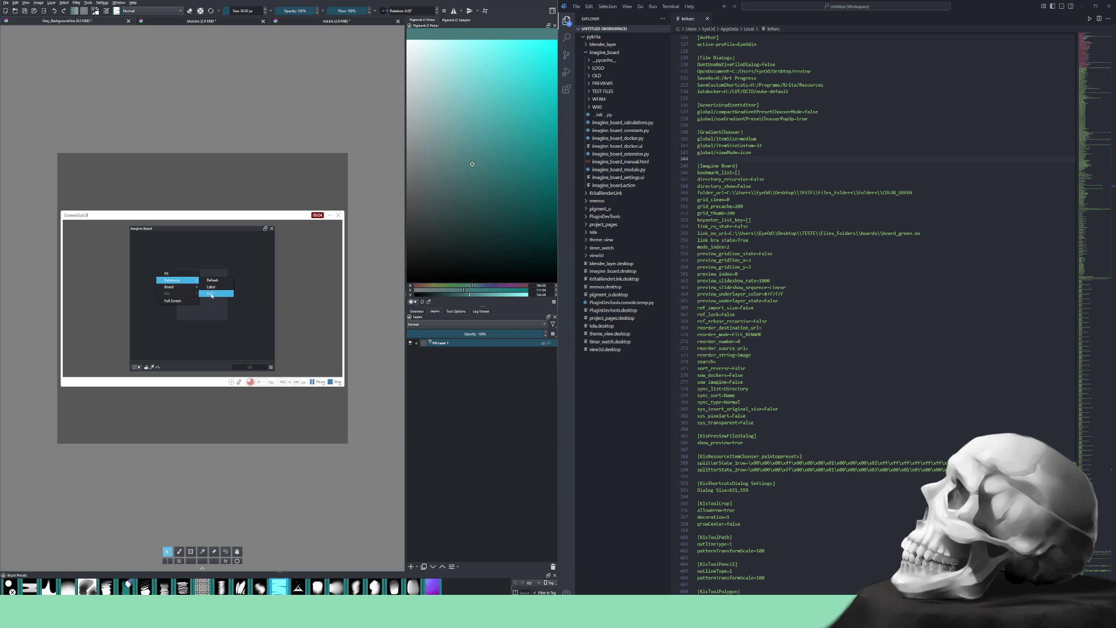
{"action": "left_click", "coordinate": [212, 296]}
{"action": "right_click", "coordinate": [204, 297]}
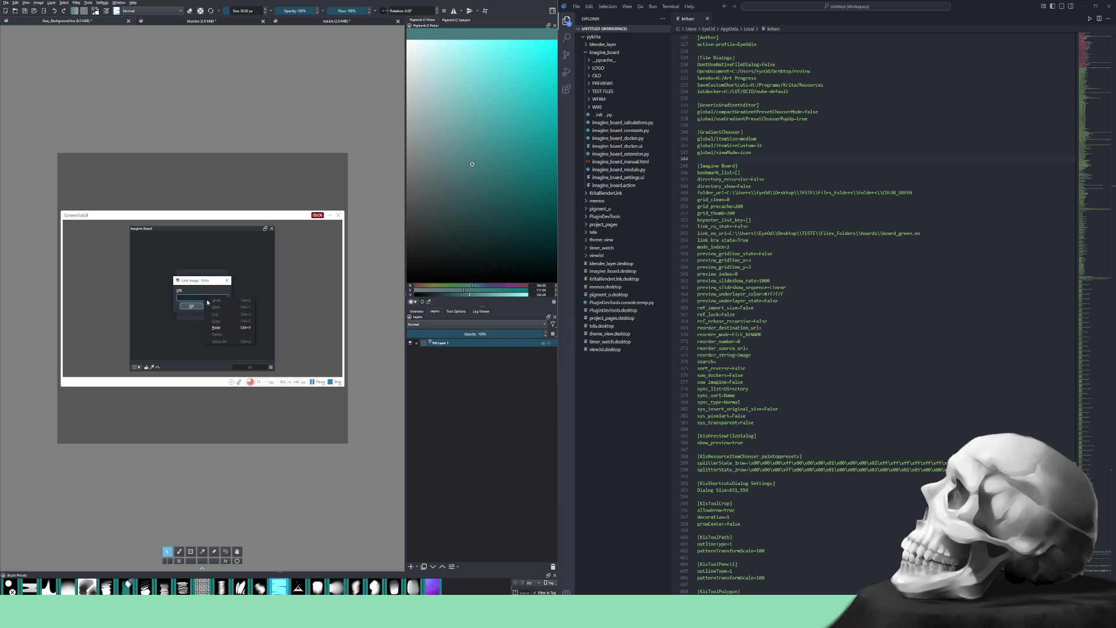
{"action": "left_click", "coordinate": [215, 327]}
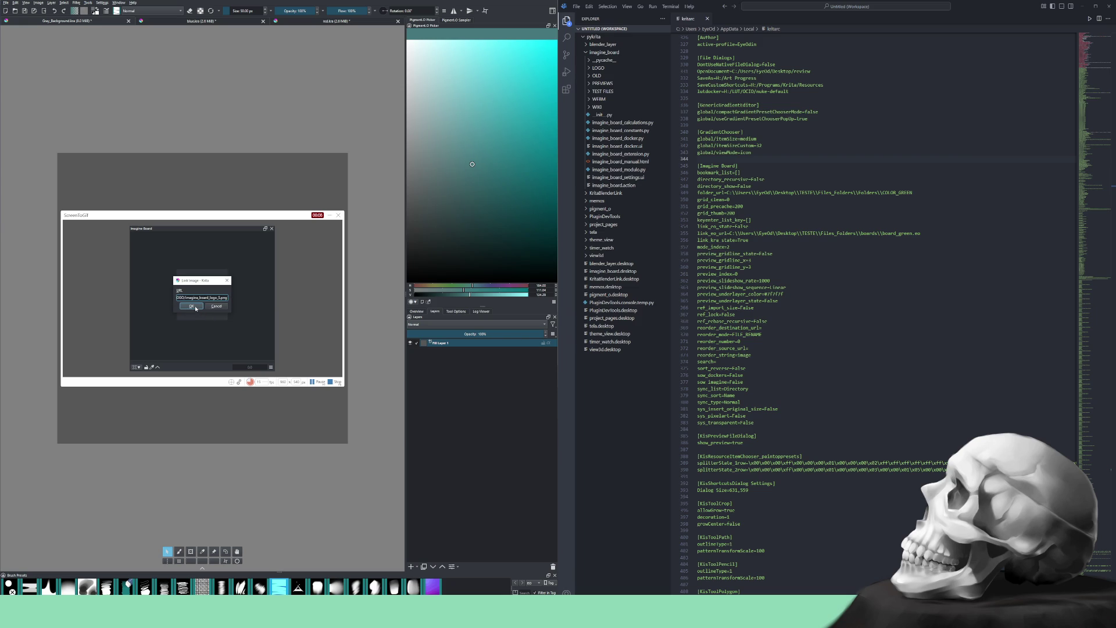
{"action": "left_click", "coordinate": [191, 306]}
Fit the logo image to the board and stop the recording
{"action": "right_click", "coordinate": [196, 307]}
{"action": "left_click", "coordinate": [205, 312]}
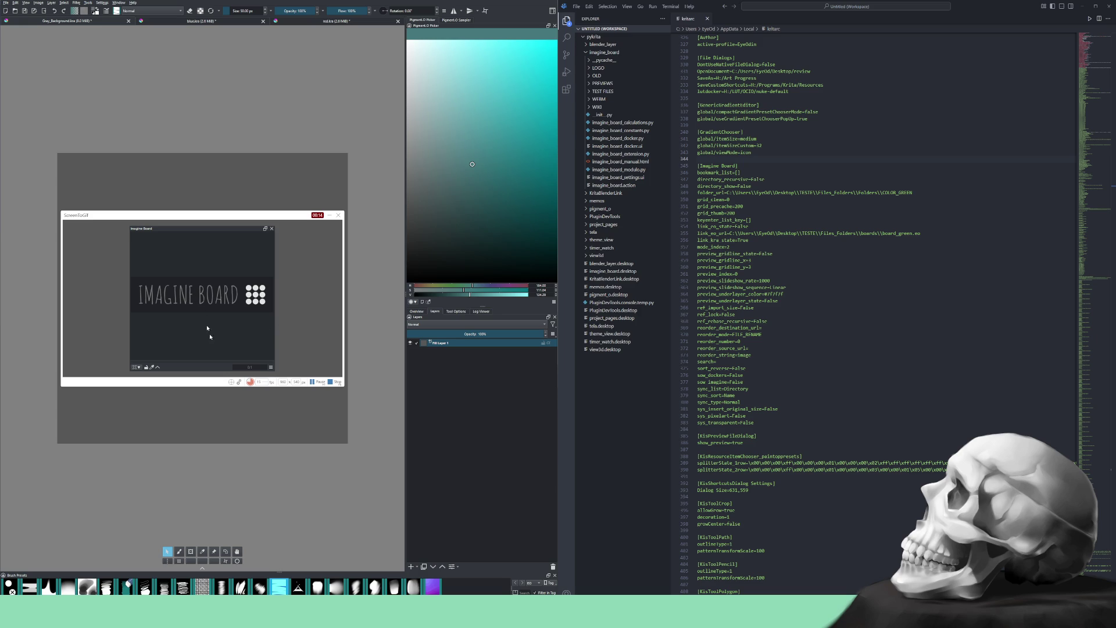
{"action": "left_click", "coordinate": [335, 382]}
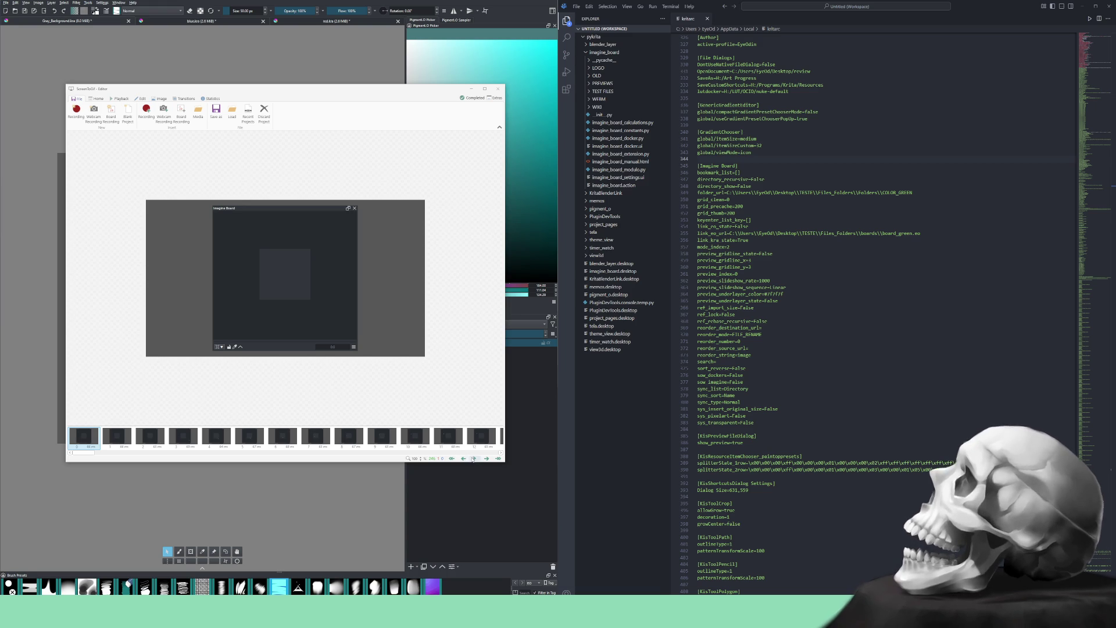
Play back the logo-link capture, check Krita's board menu, then replay the clip
{"action": "key", "text": "space"}
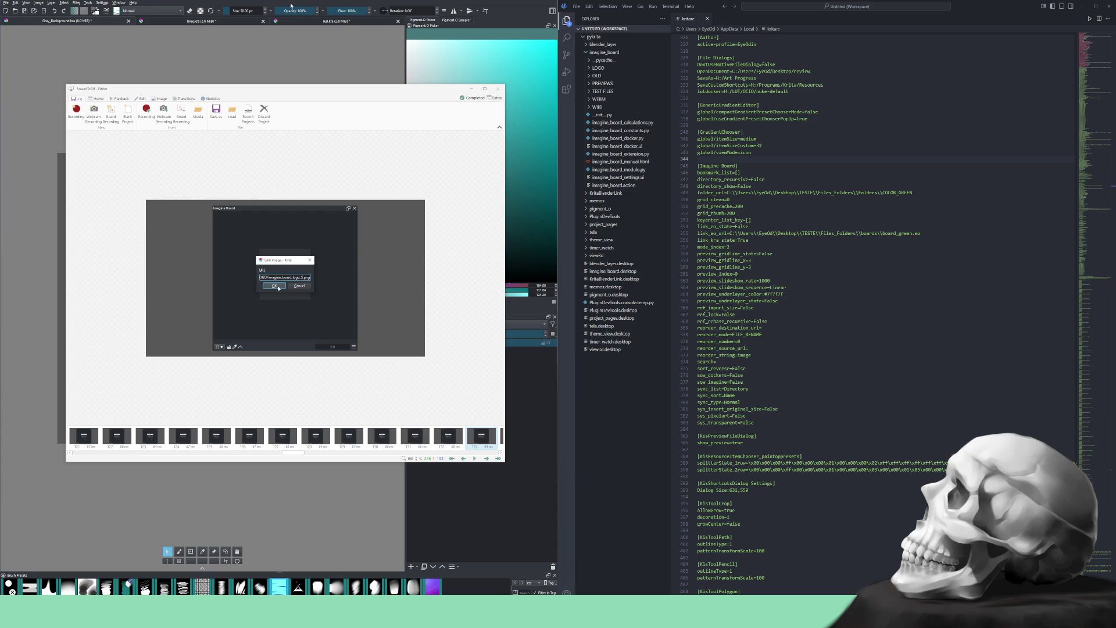
{"action": "left_click", "coordinate": [280, 75]}
{"action": "right_click", "coordinate": [179, 287]}
{"action": "mouse_move", "coordinate": [210, 295]}
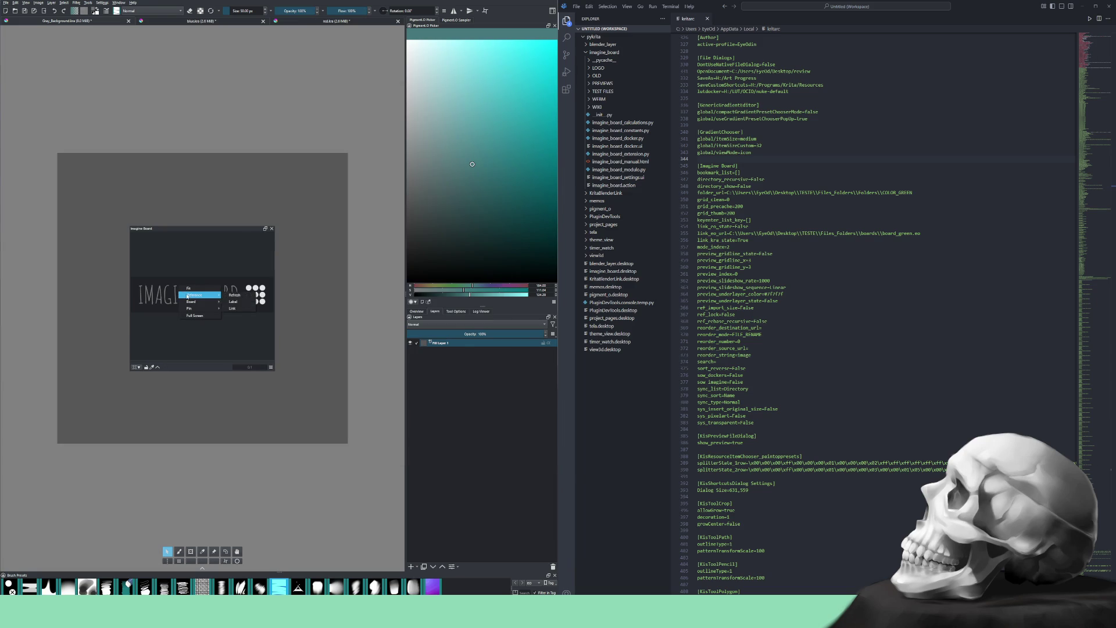
{"action": "left_click", "coordinate": [237, 309]}
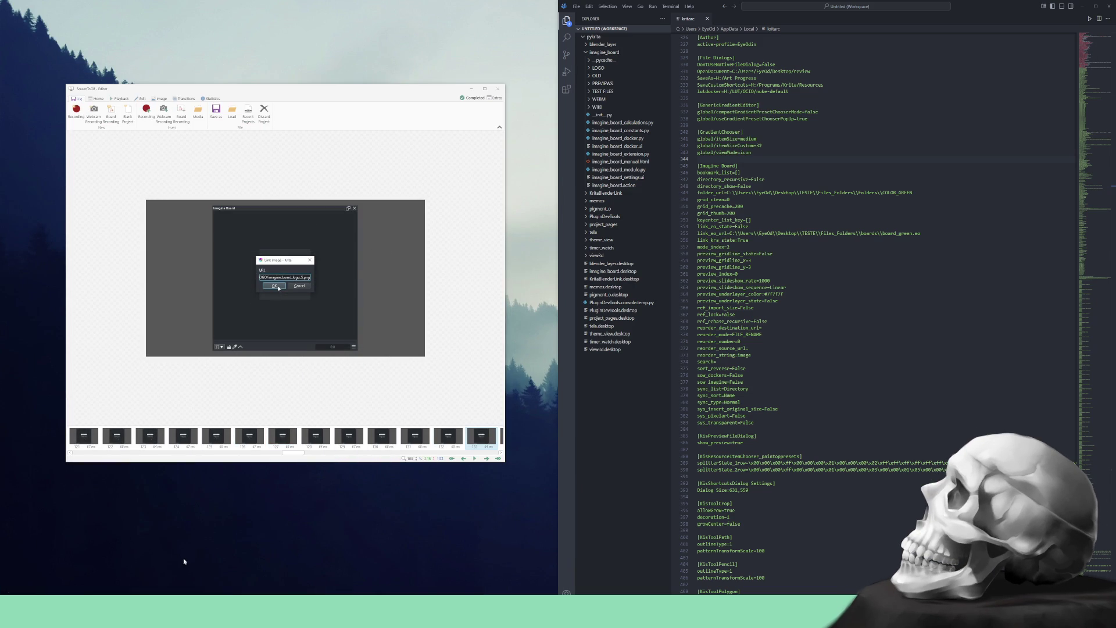
{"action": "key", "text": "space"}
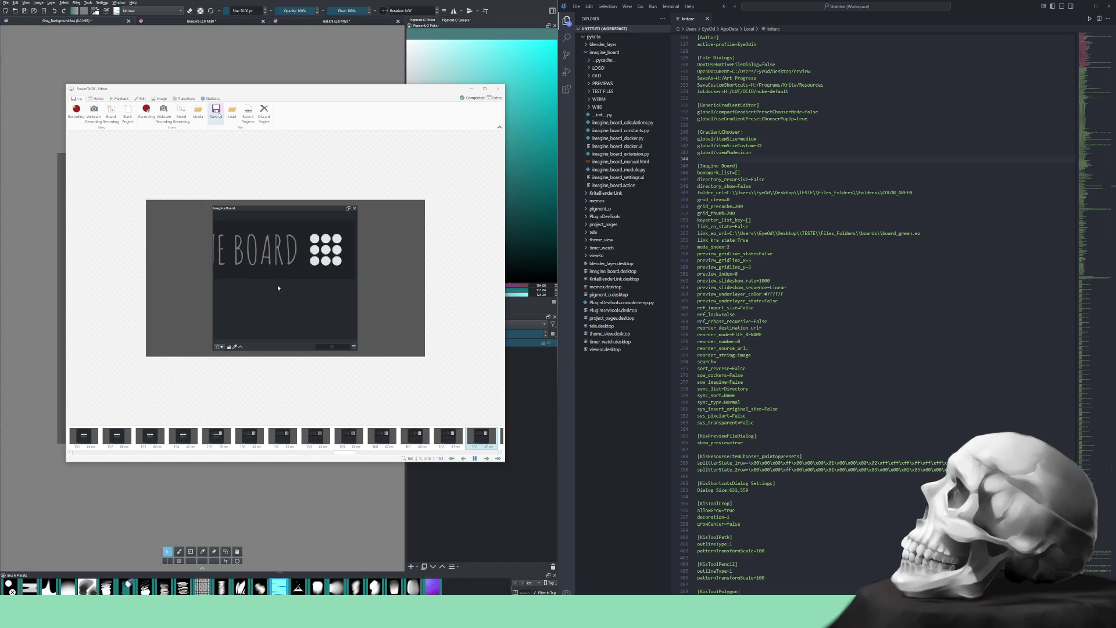
{"action": "left_click", "coordinate": [216, 111]}
Export the clip as webm, appending _link to make ib_reference_insert_link.webm
{"action": "left_click", "coordinate": [453, 344]}
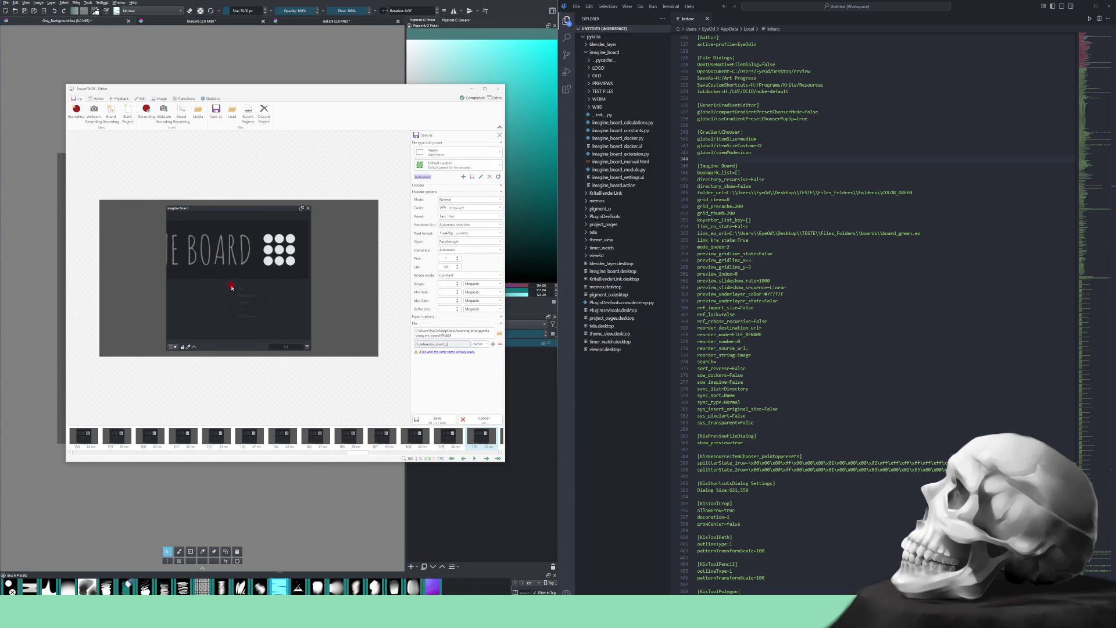
{"action": "type", "text": "_link"}
{"action": "left_click", "coordinate": [437, 419]}
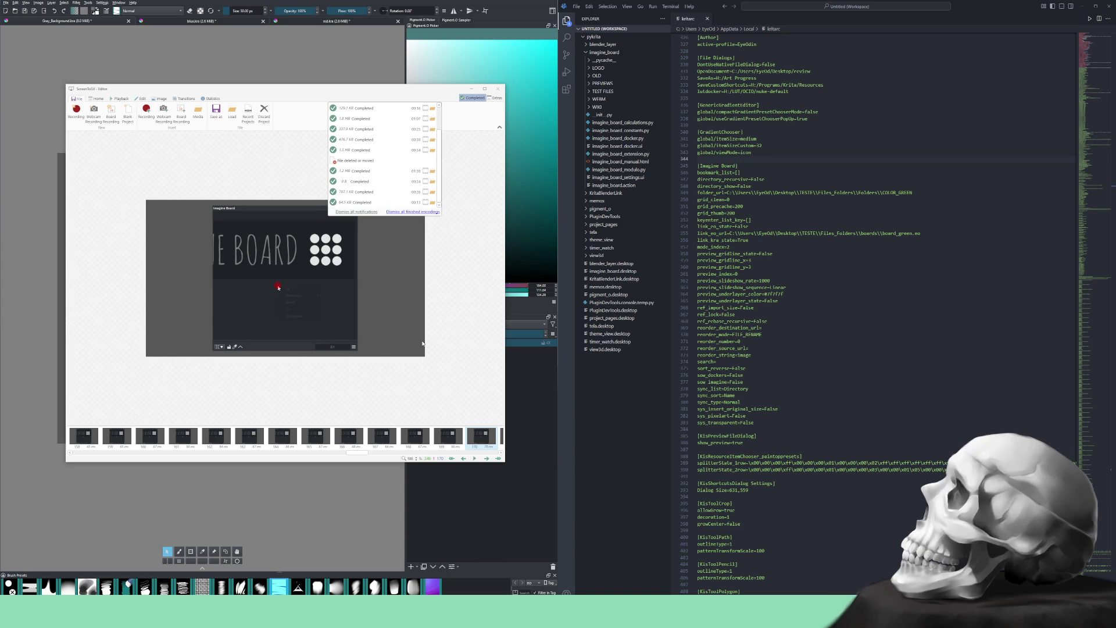
{"action": "left_click", "coordinate": [442, 290]}
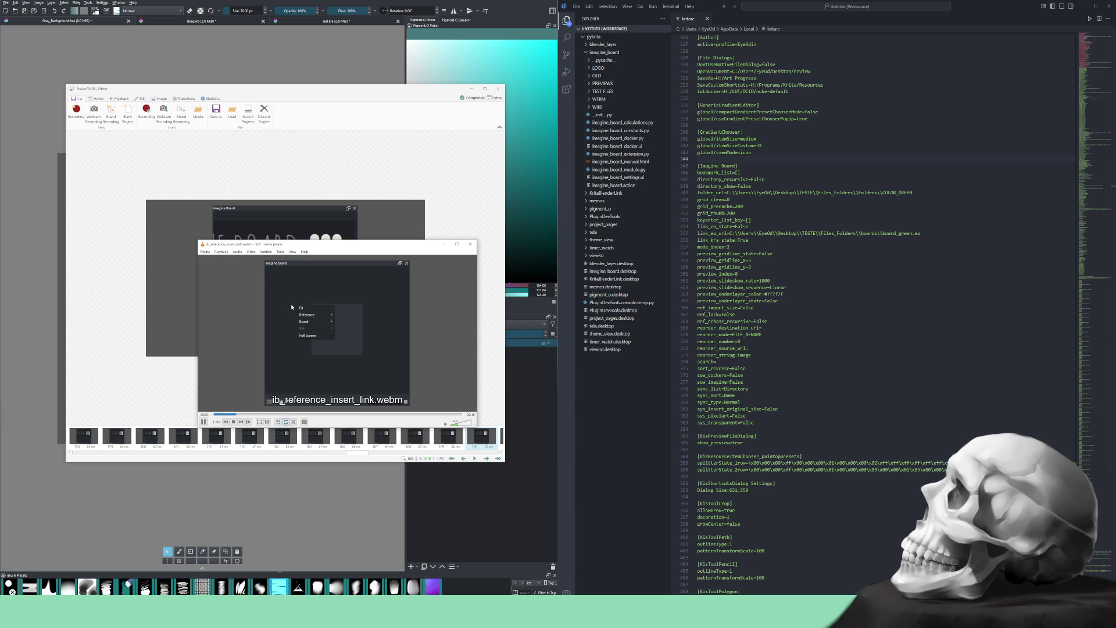
Close VLC, discard the ScreenToGif project, and open a fresh recorder over Krita
{"action": "left_click", "coordinate": [471, 244]}
{"action": "left_click", "coordinate": [264, 111]}
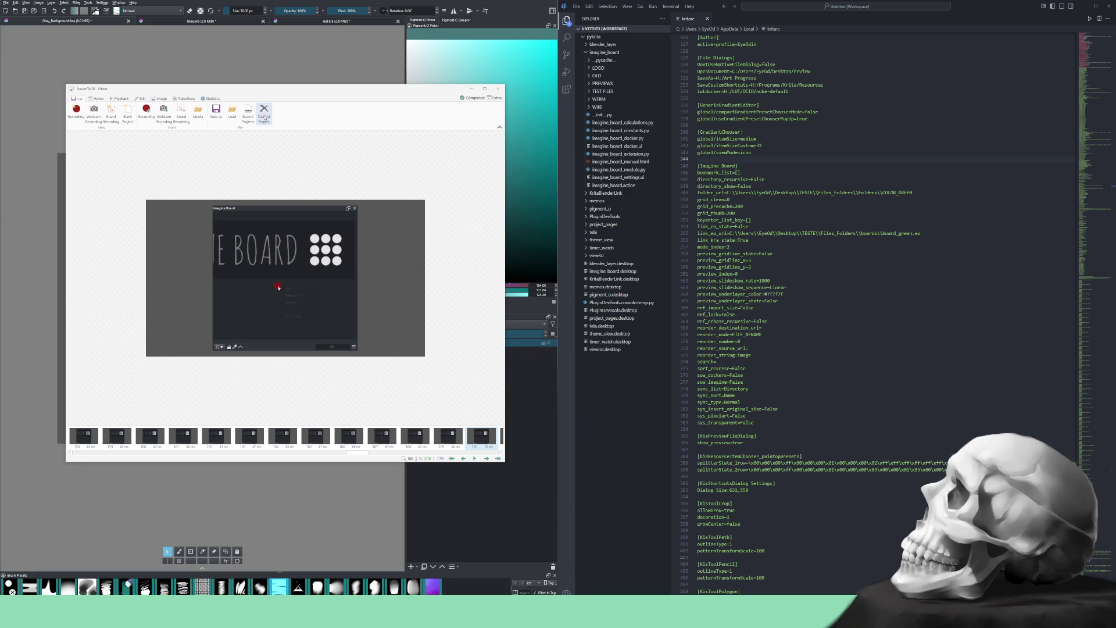
{"action": "key", "text": "Return"}
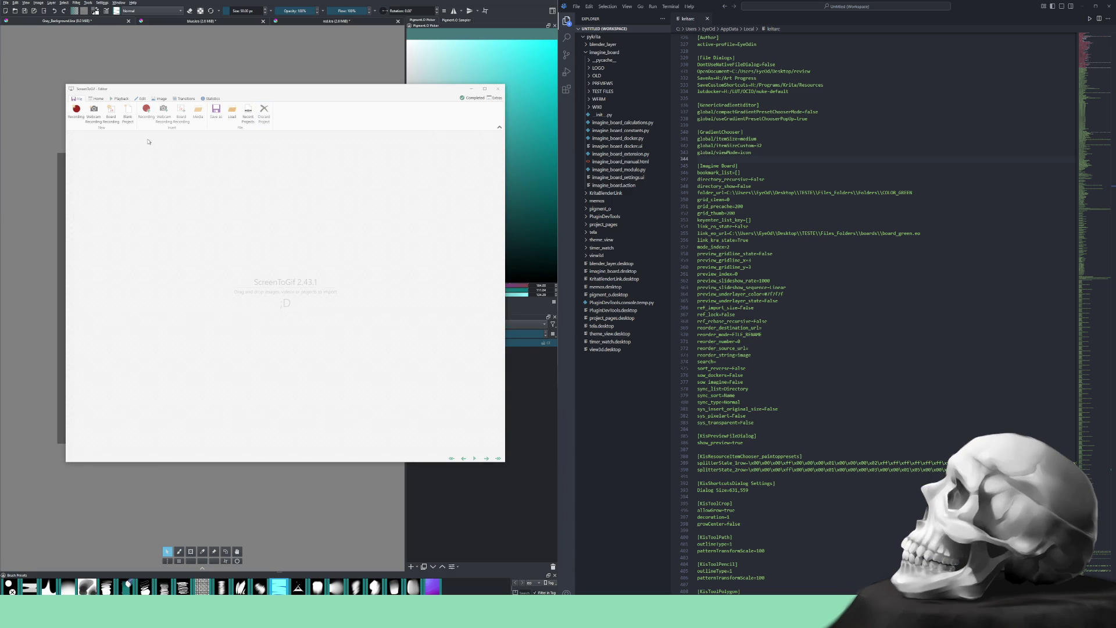
{"action": "left_click", "coordinate": [78, 114]}
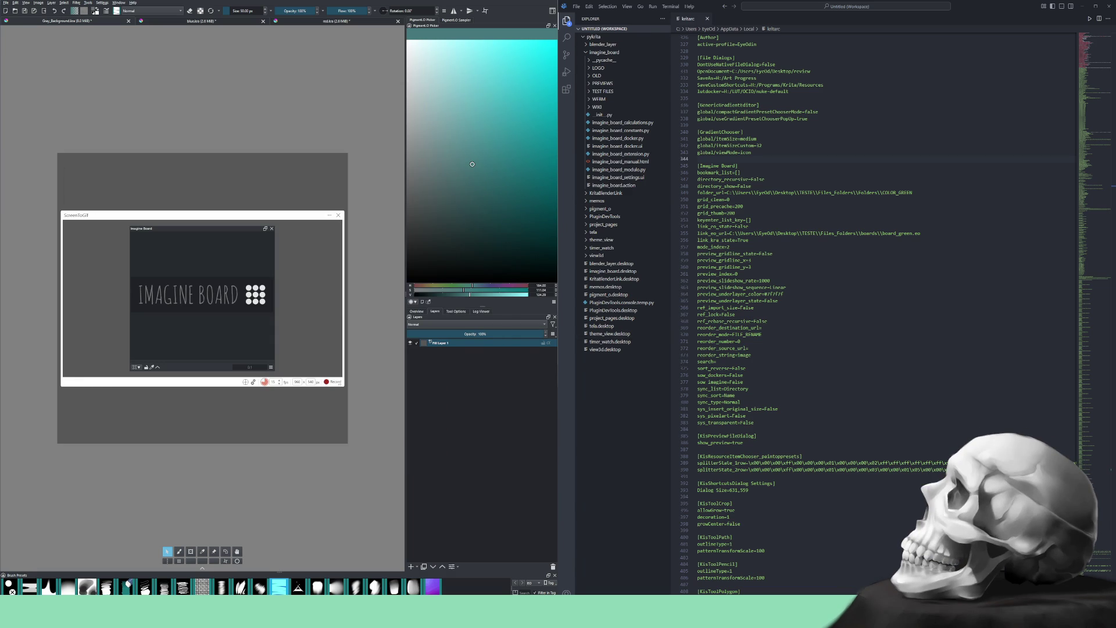